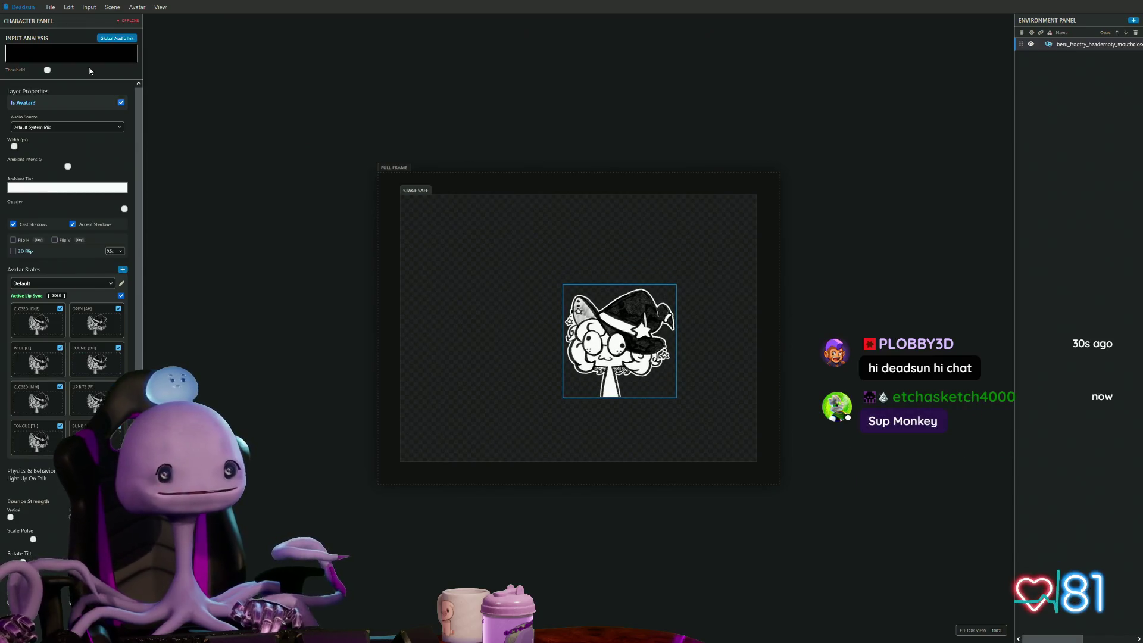
Step: Switch the avatar status from OFFLINE to ONLINE so it reacts to the microphone
click(116, 40)
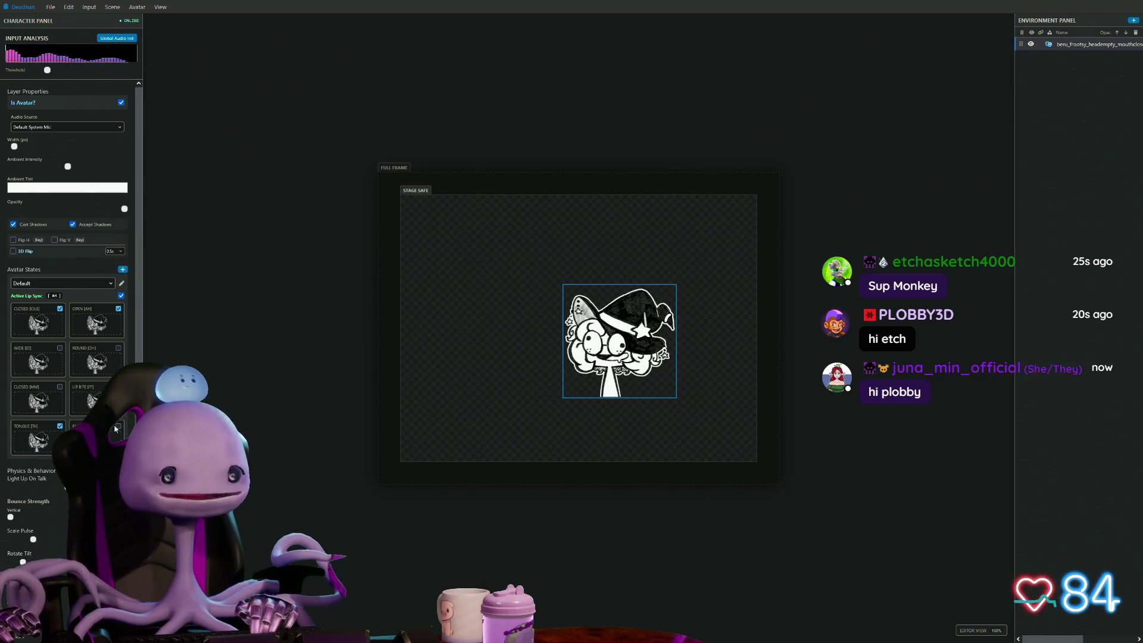
scroll(22, 517, down, 2)
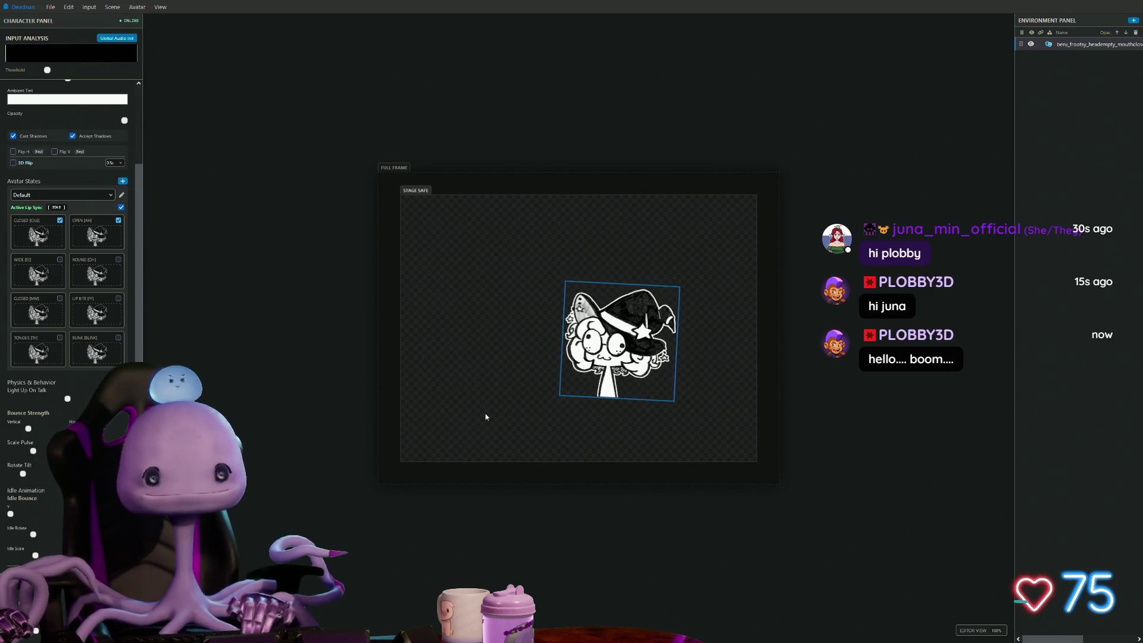
key(F11)
key(F11)
Step: Add a light from Scene > Add and drag the avatar toward the stage's bottom-right
click(90, 7)
click(114, 31)
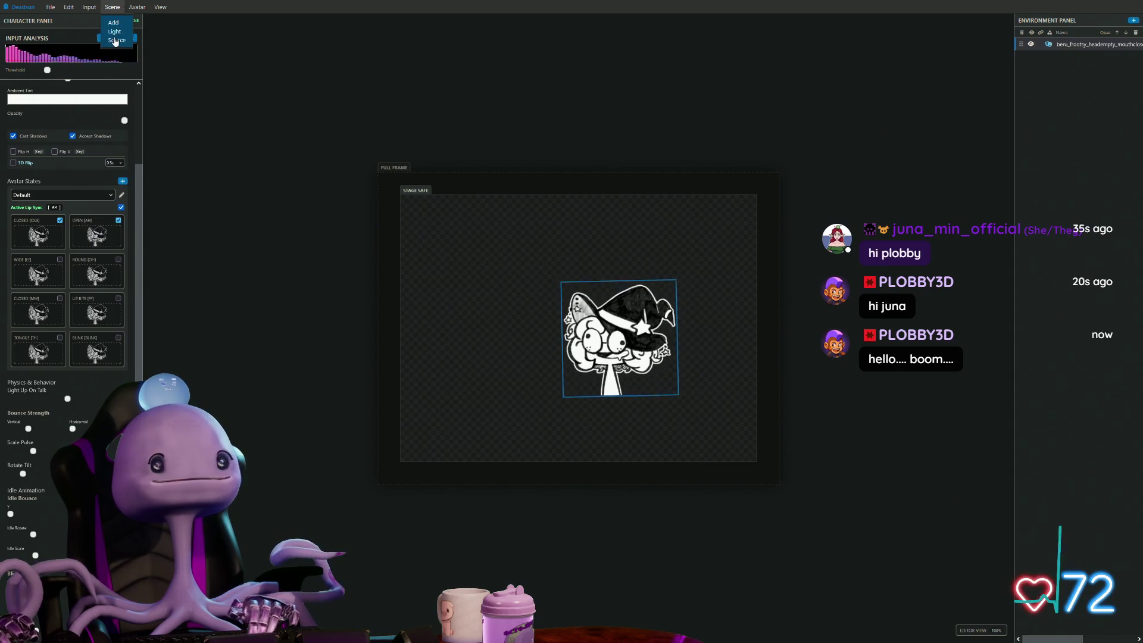
click(479, 270)
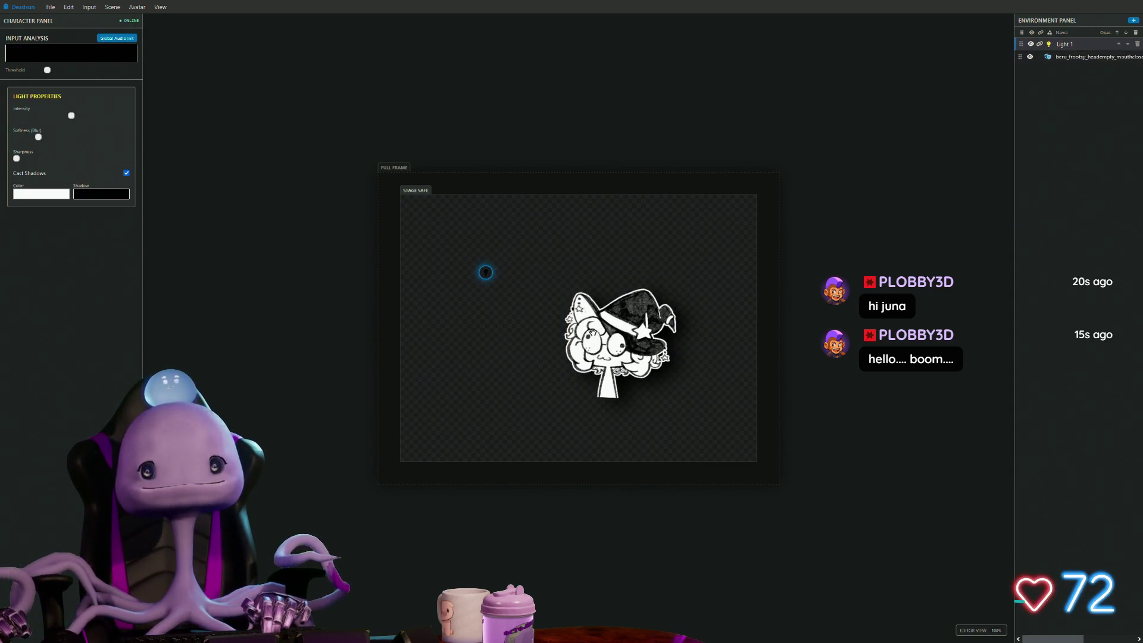
drag(616, 339, 668, 404)
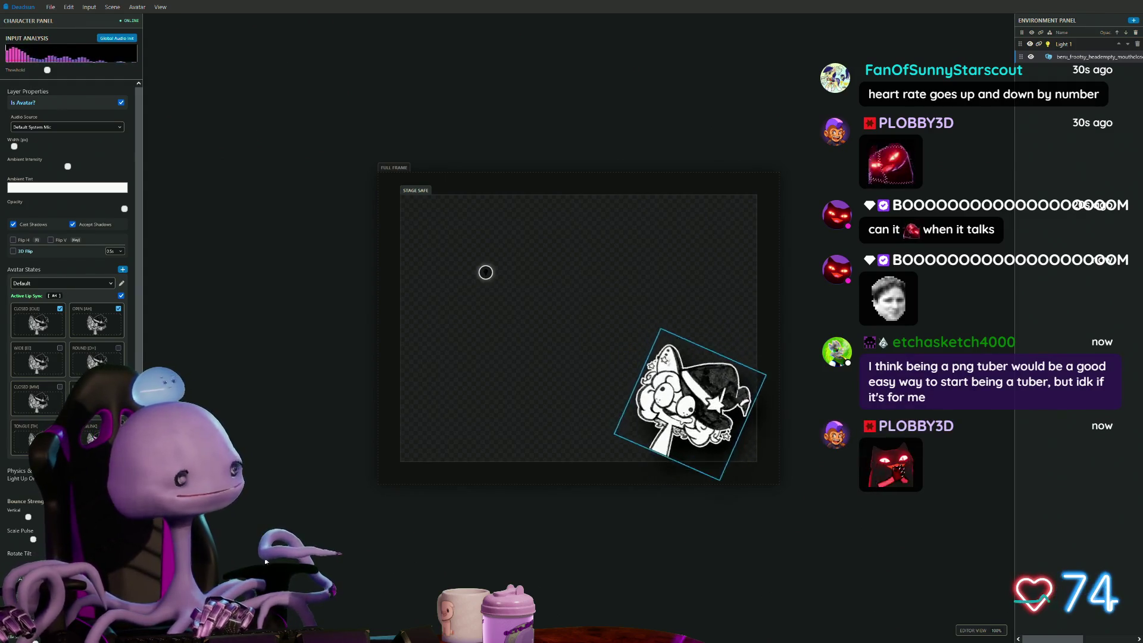
click(161, 6)
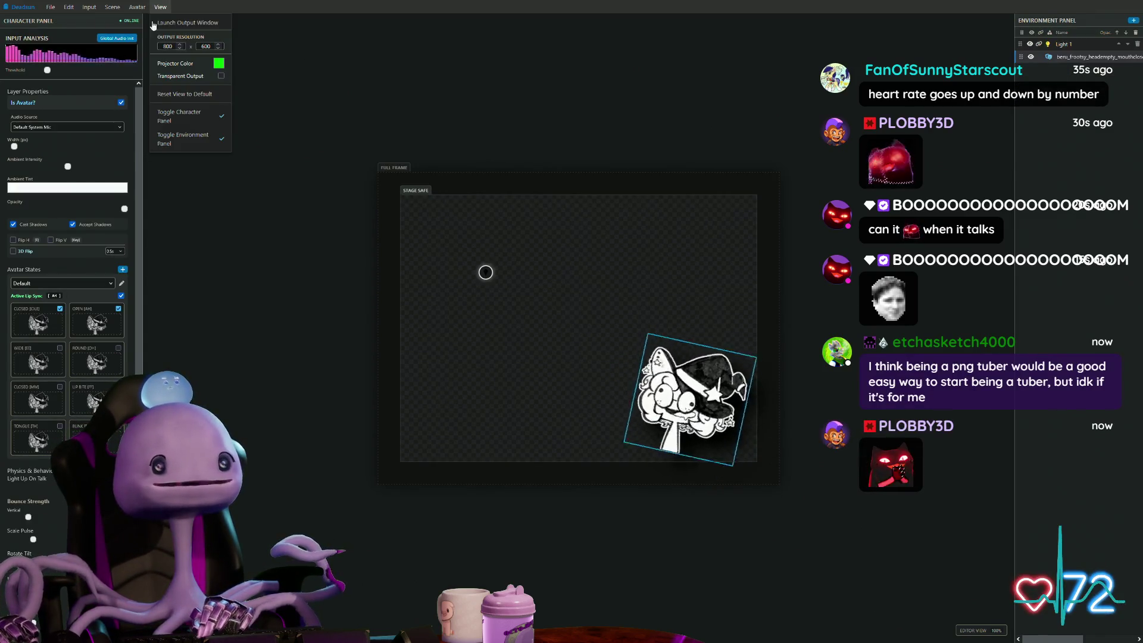
Step: Enable Transparent Output in the View menu and select the light for editing
click(221, 76)
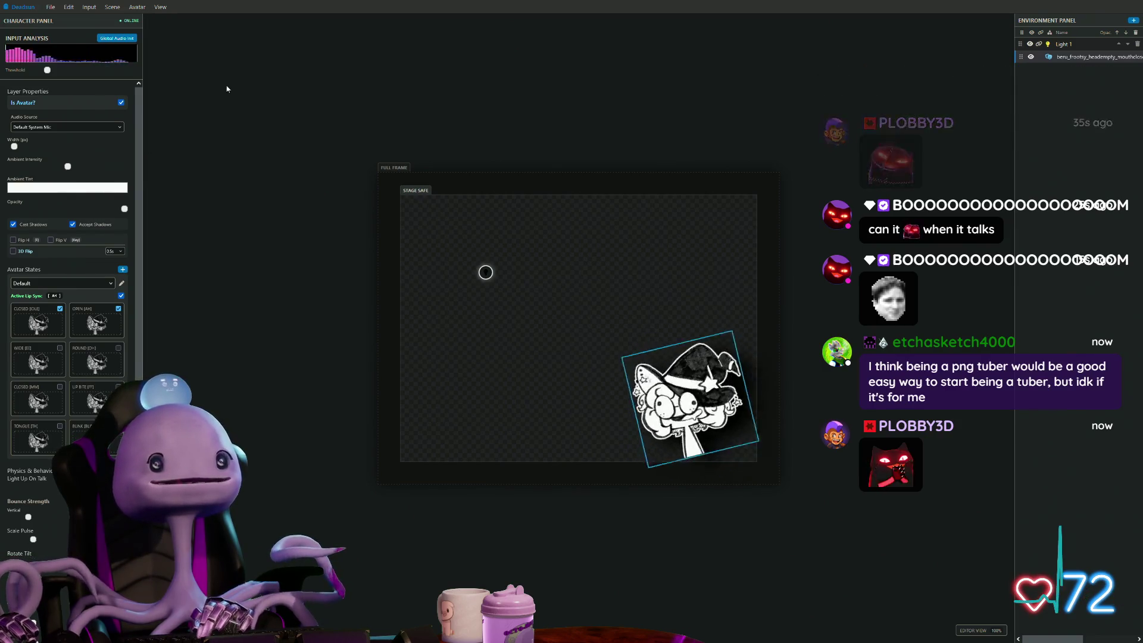
click(160, 6)
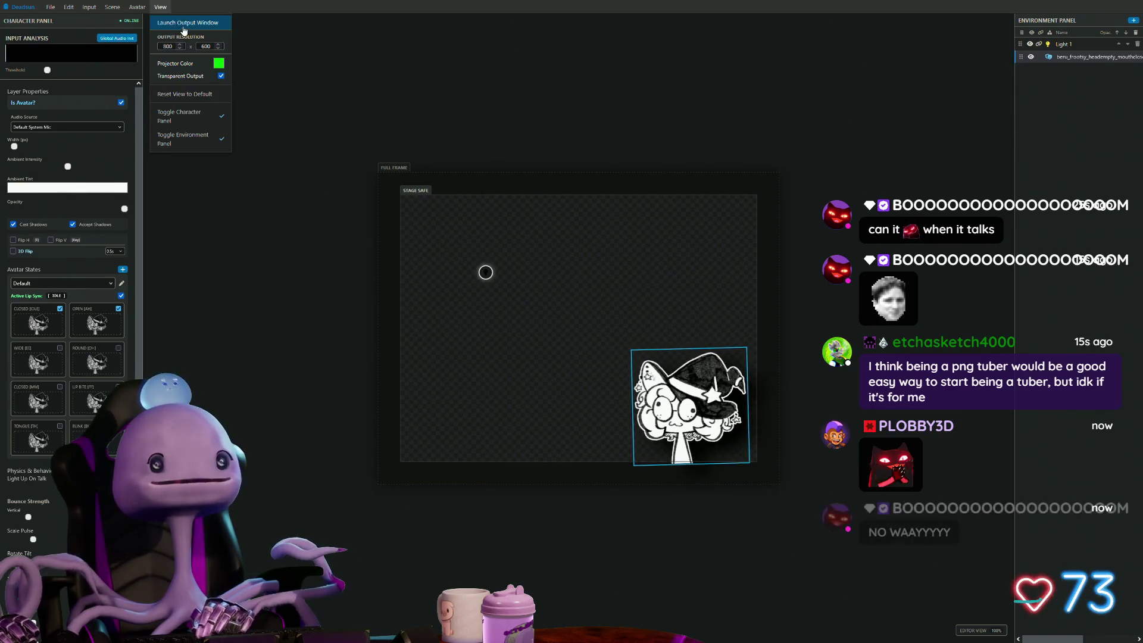
click(188, 22)
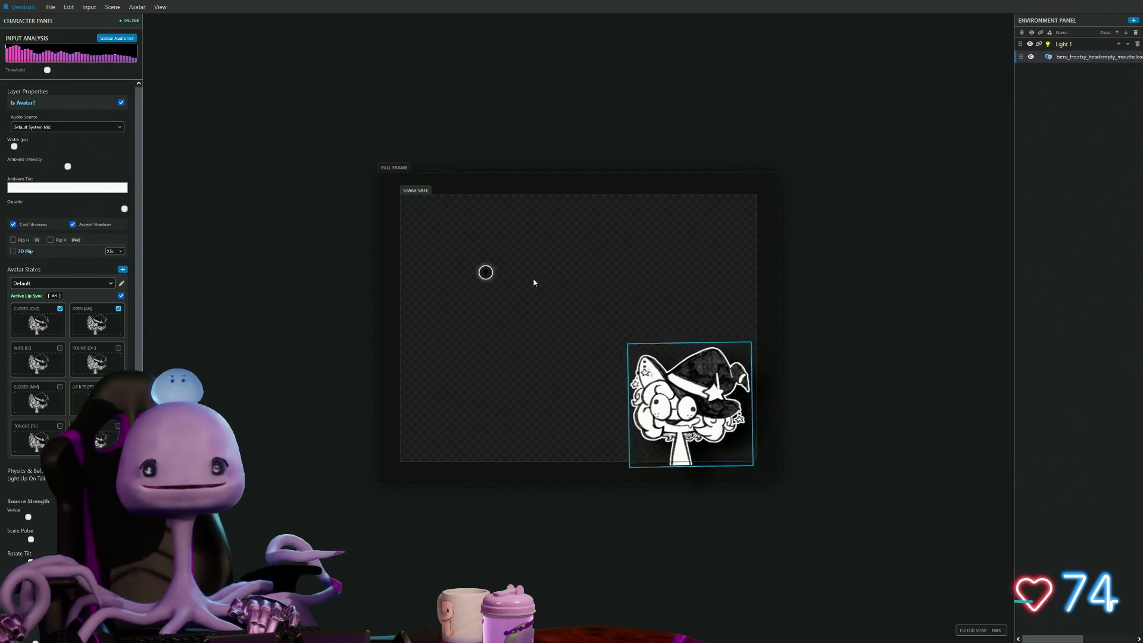
drag(487, 274, 597, 329)
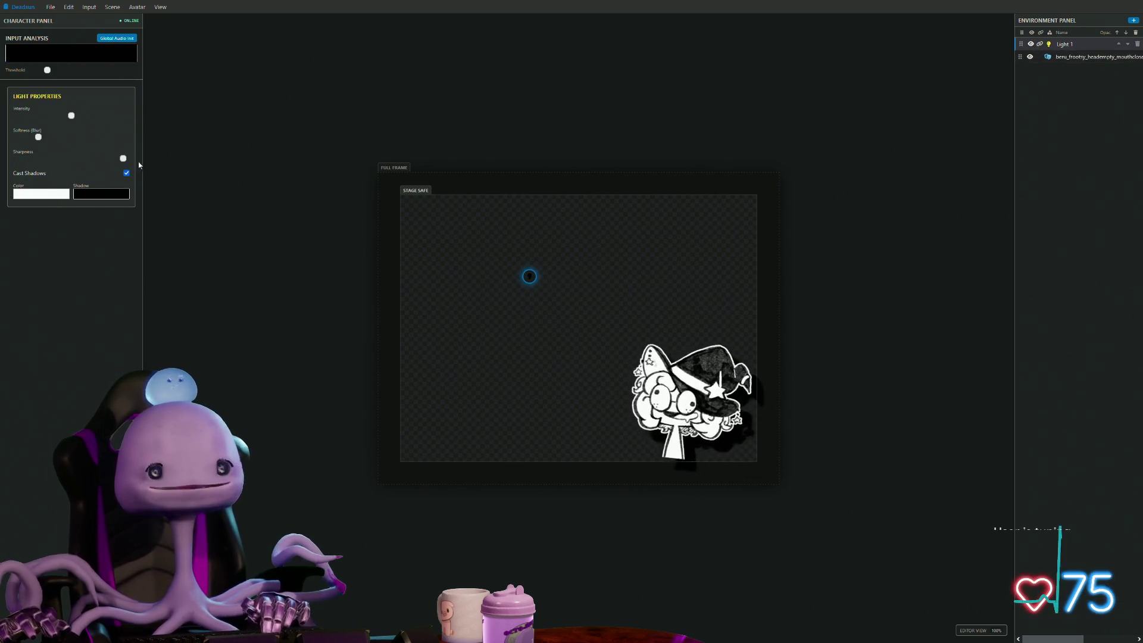
Step: Lower Light 1's sharpness, try the light right, below and above, and centre the avatar
drag(126, 158, 88, 158)
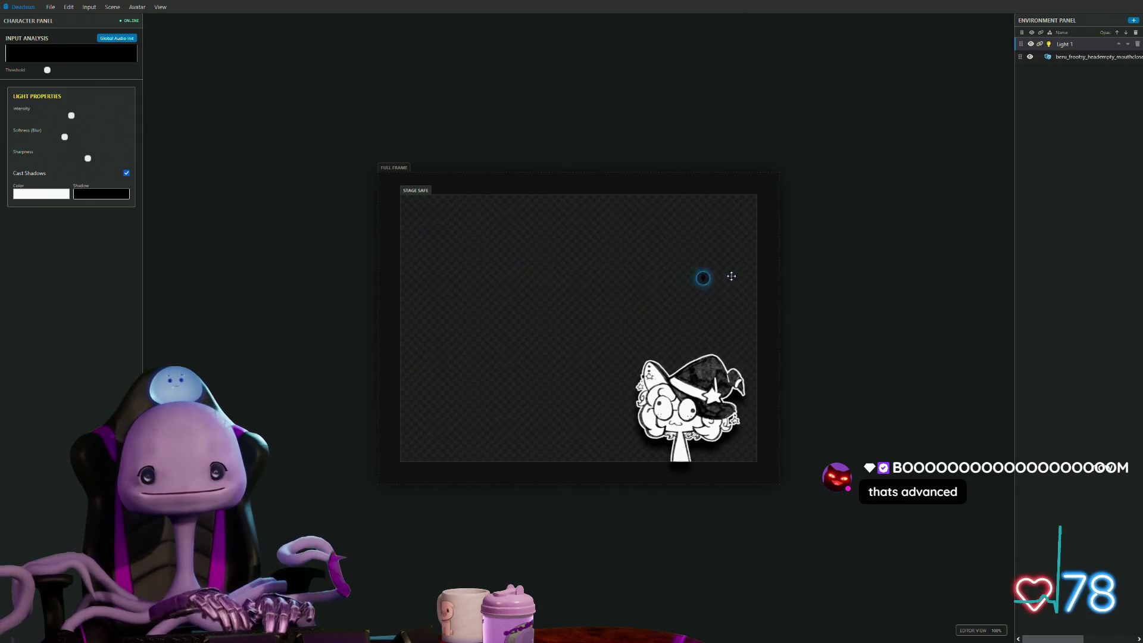
drag(323, 340, 551, 277)
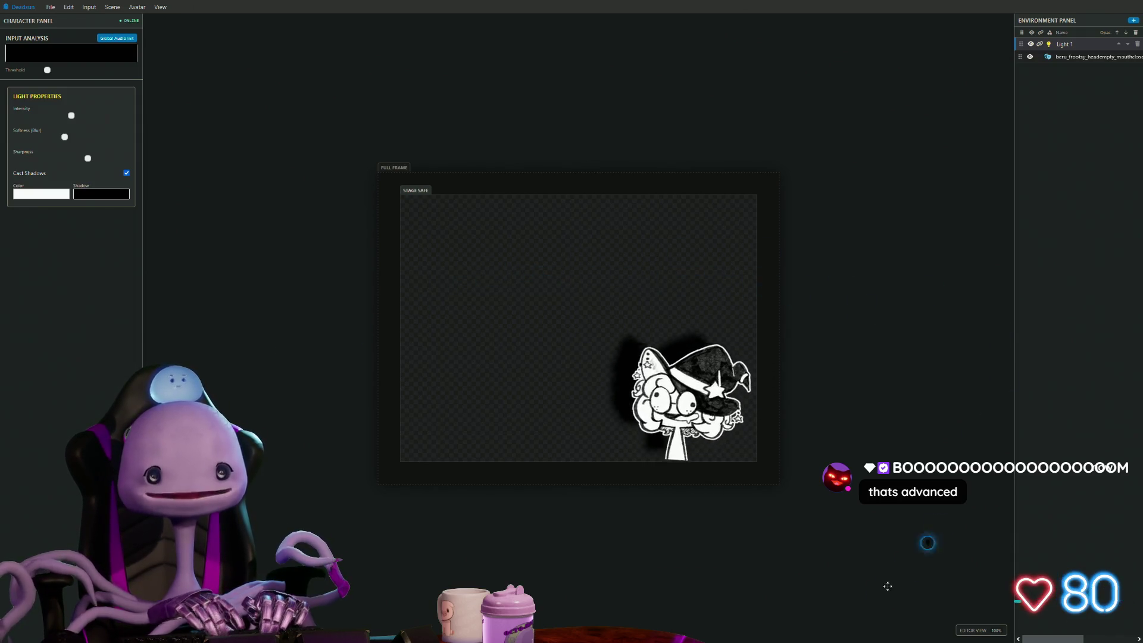
drag(387, 547, 387, 548)
drag(643, 295, 699, 59)
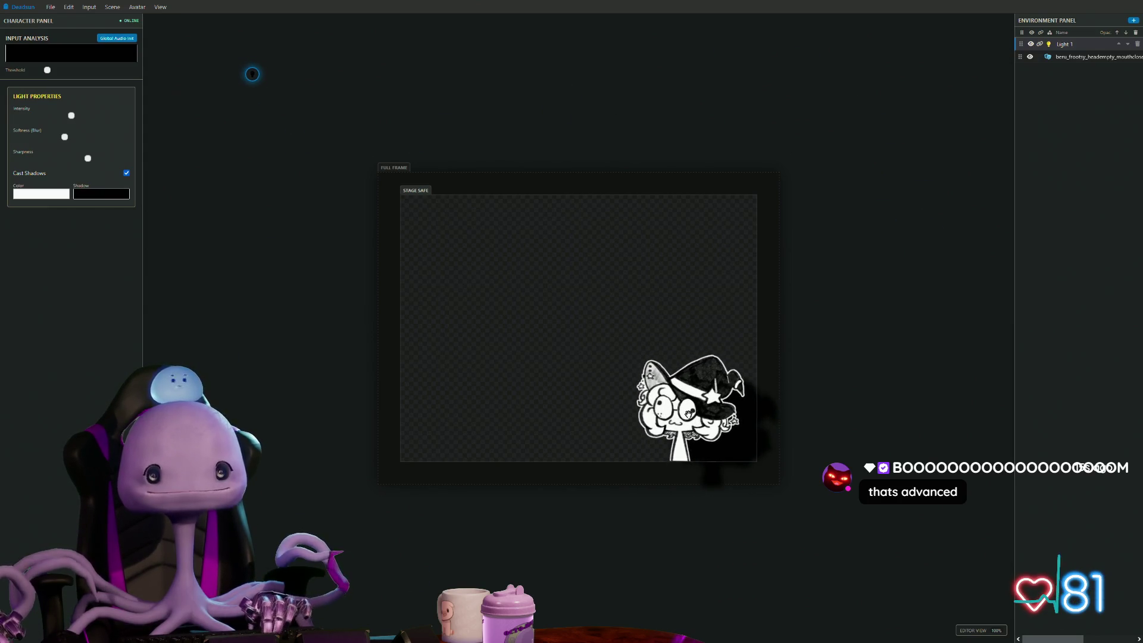
drag(688, 412, 578, 384)
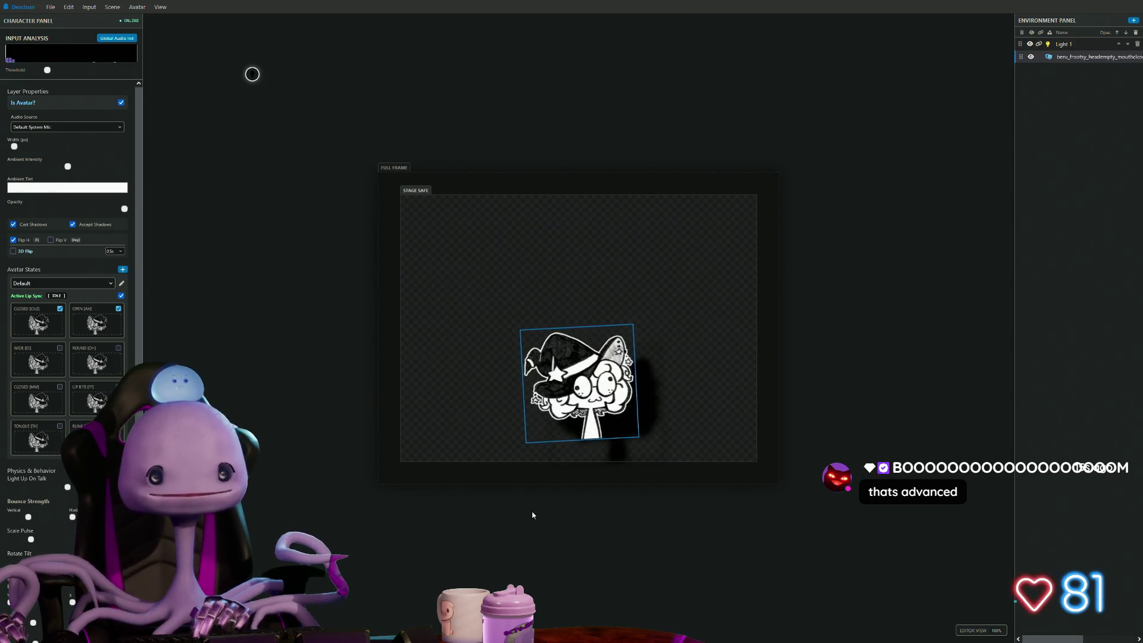
Step: Toggle Flip H back to original facing, place the light upper-left and shift the avatar right
key(h)
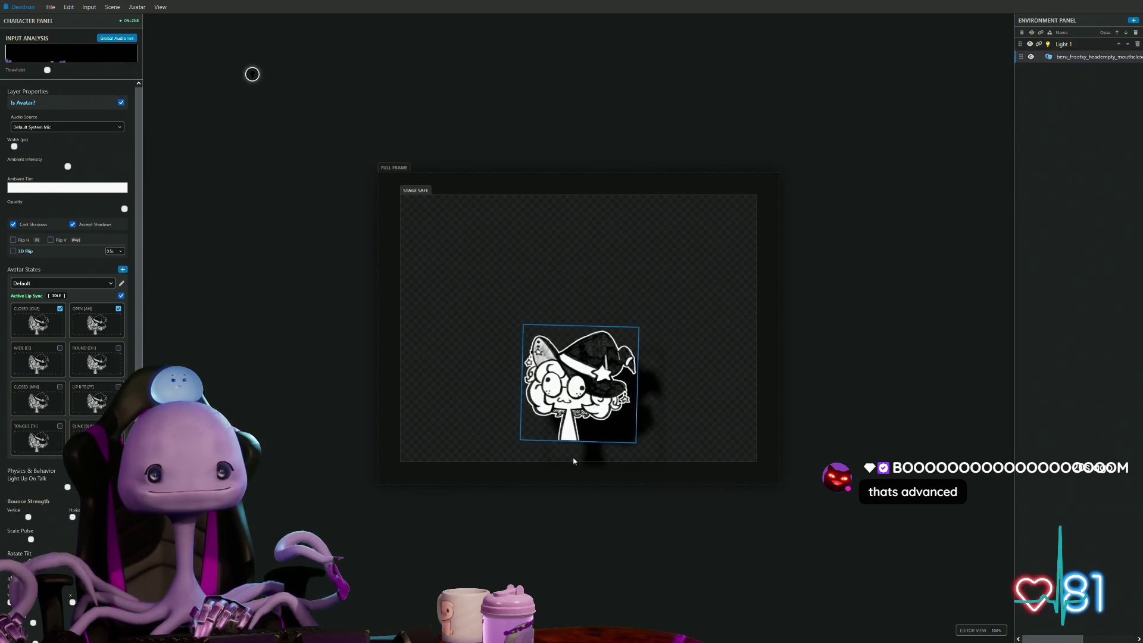
key(h)
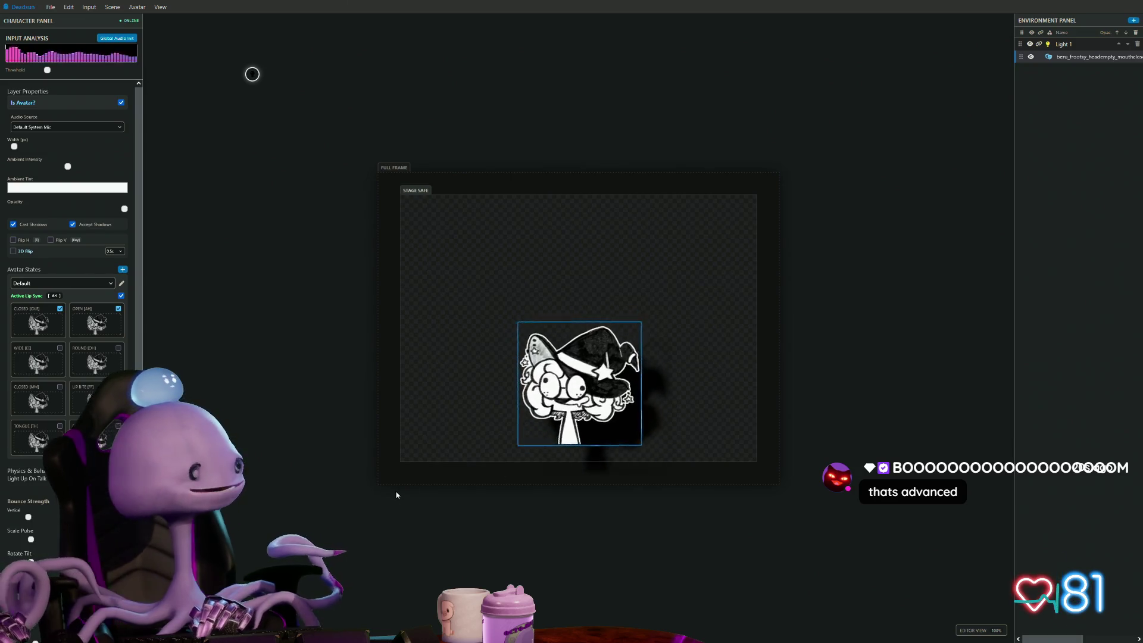
key(h)
key(h)
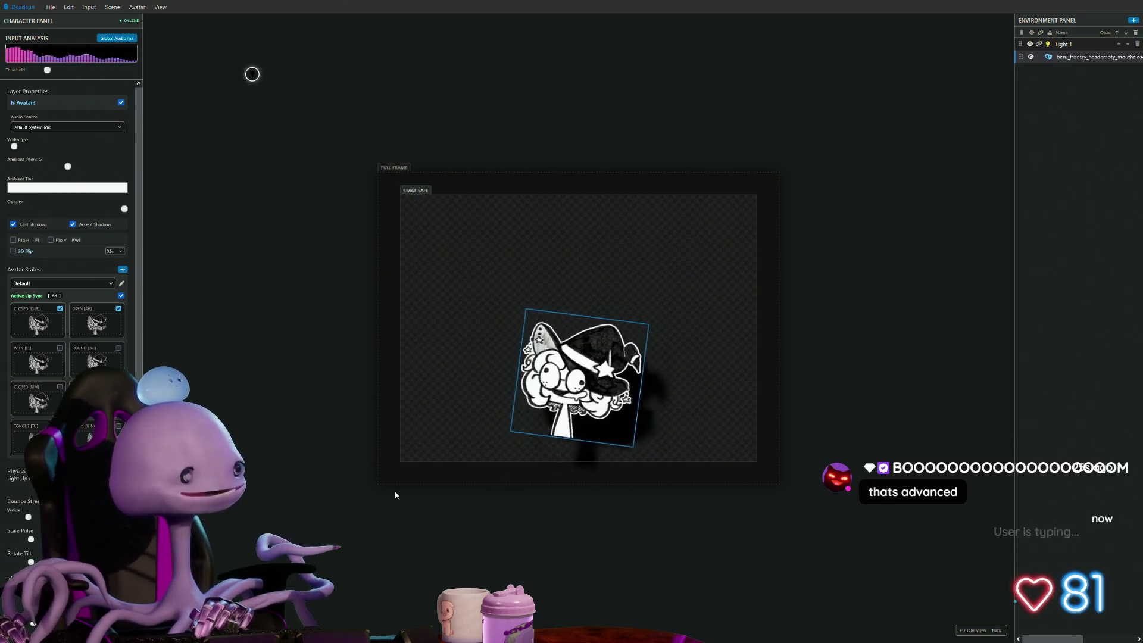
drag(252, 74, 414, 204)
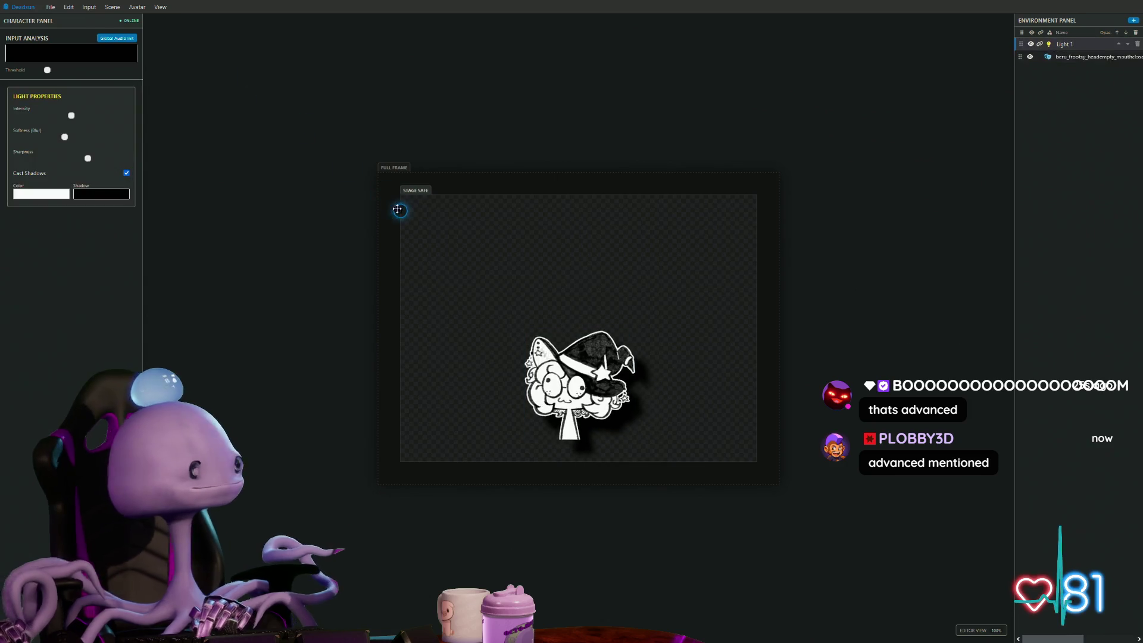
drag(581, 384, 695, 418)
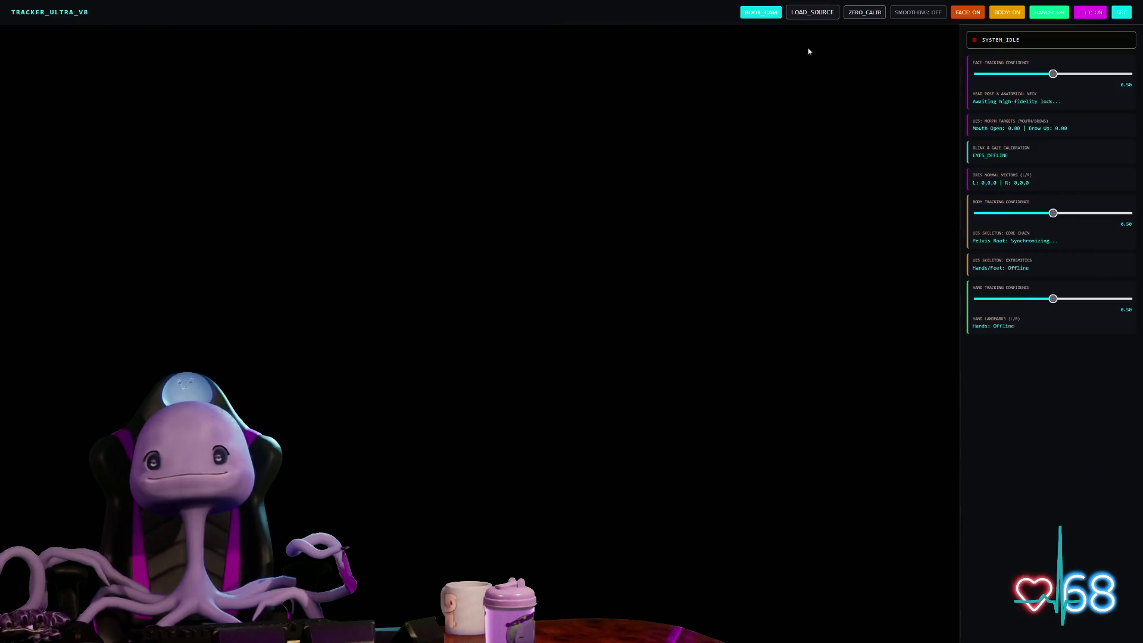
Step: Load the green-screen .mp4 from Downloads via LOAD_SOURCE, then turn face tracking off
click(801, 12)
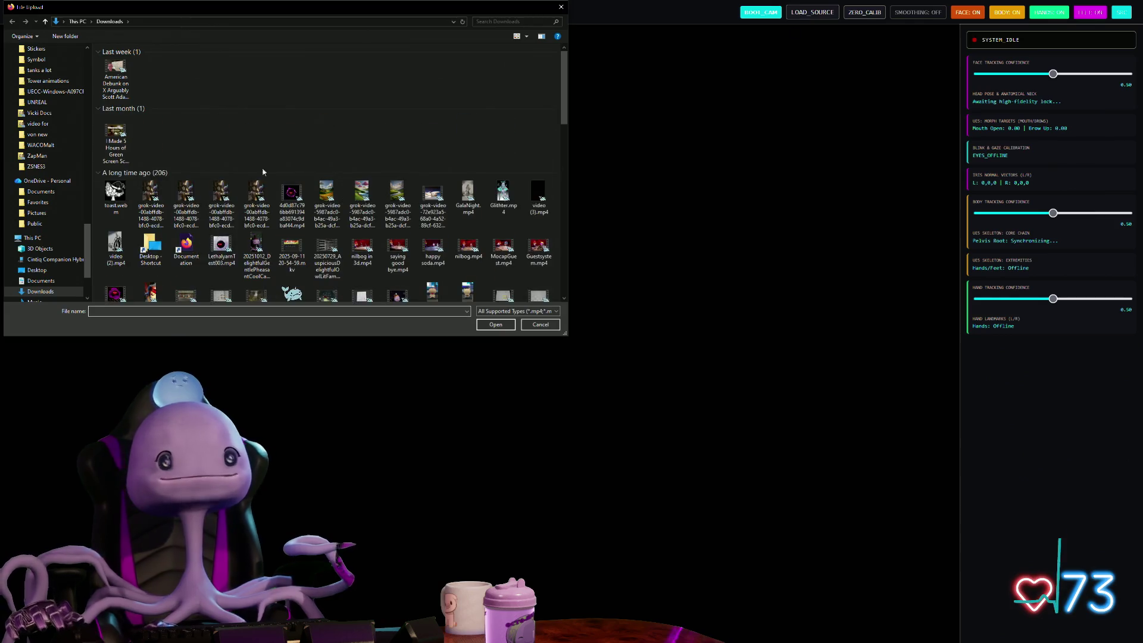
click(496, 324)
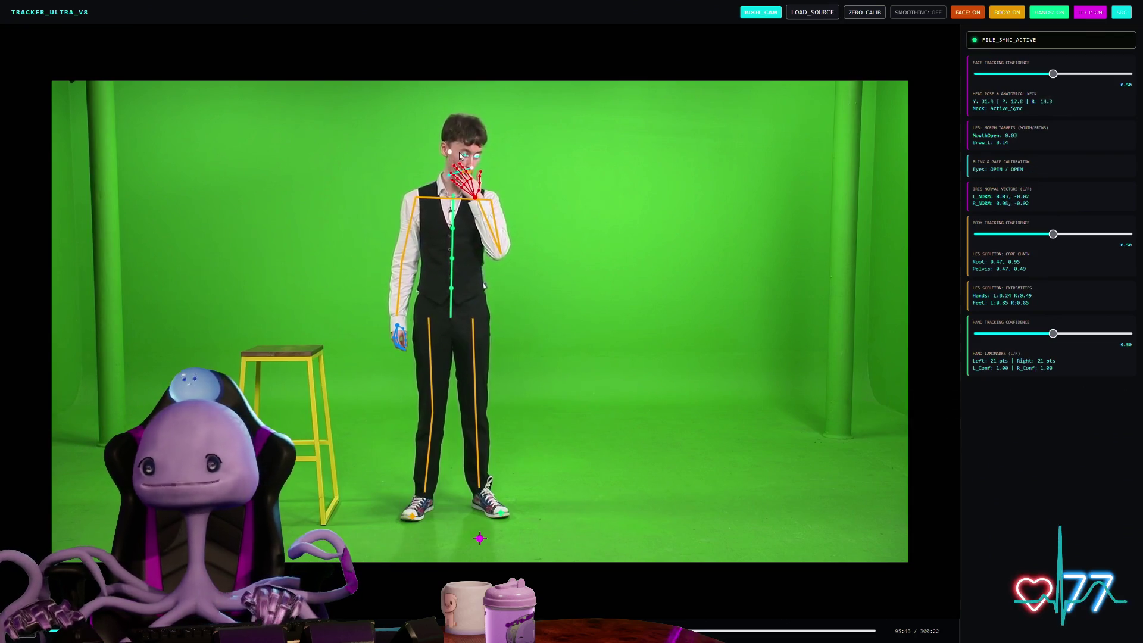
click(968, 12)
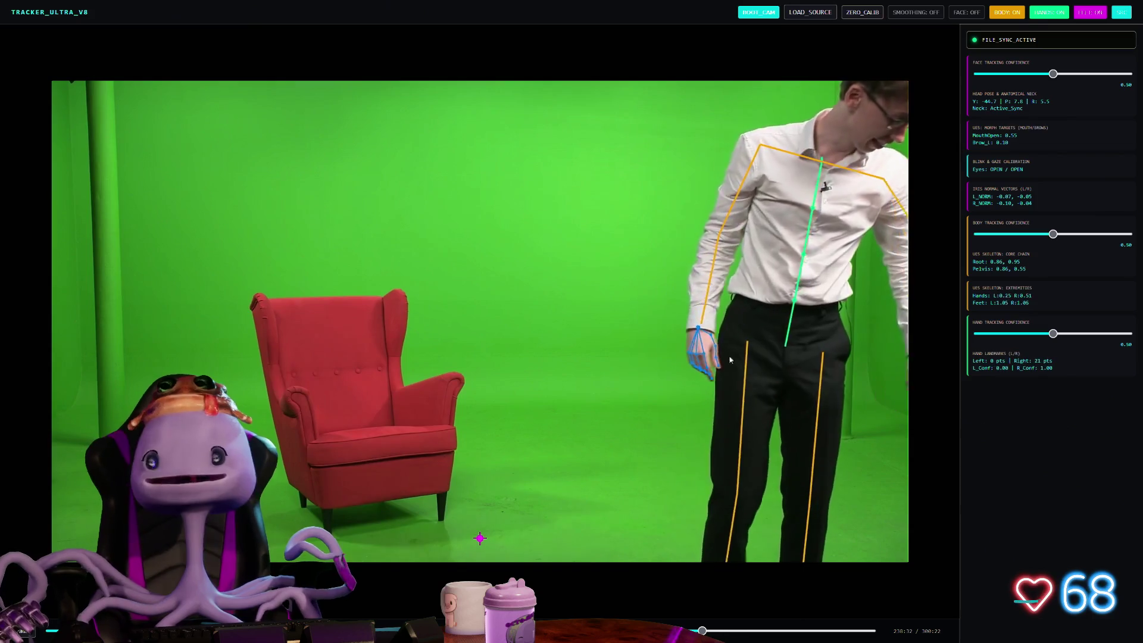
Step: Switch the SMOOTHING toggle from OFF to ON for the tracked skeleton
click(915, 13)
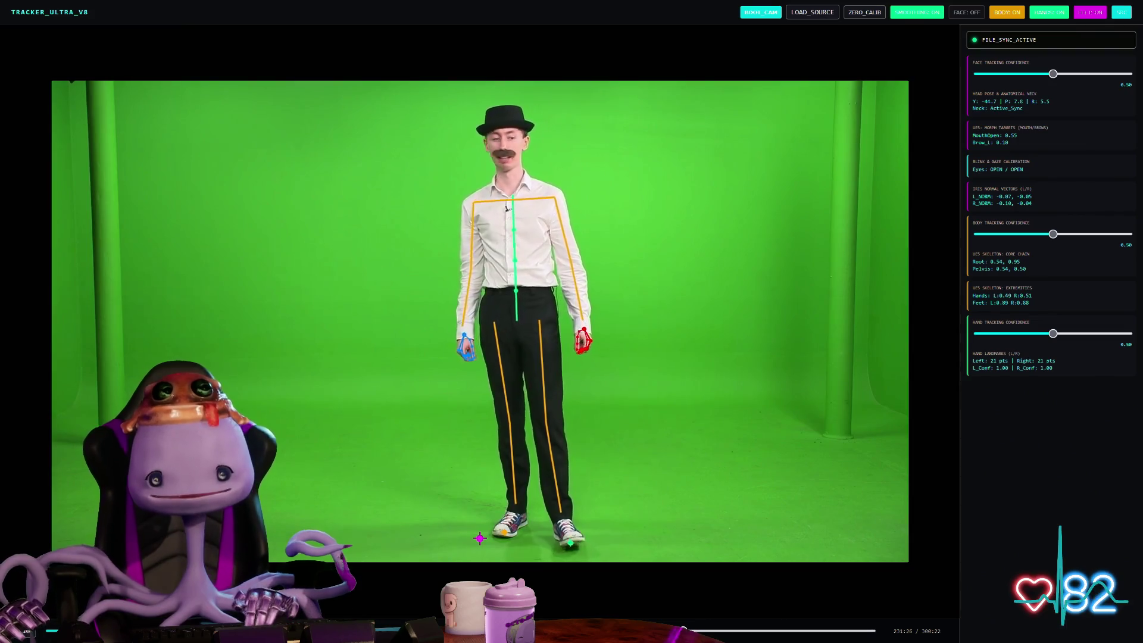
Step: Jump the timeline ahead to the seated man around 245:00 and re-enable face tracking
click(695, 632)
click(717, 634)
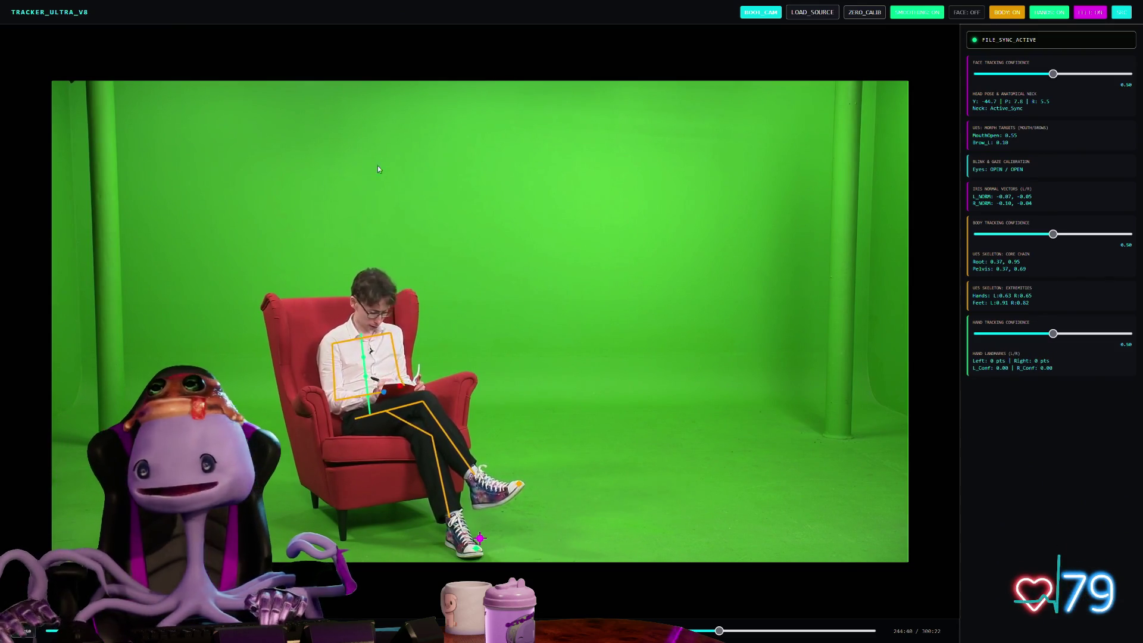
click(968, 13)
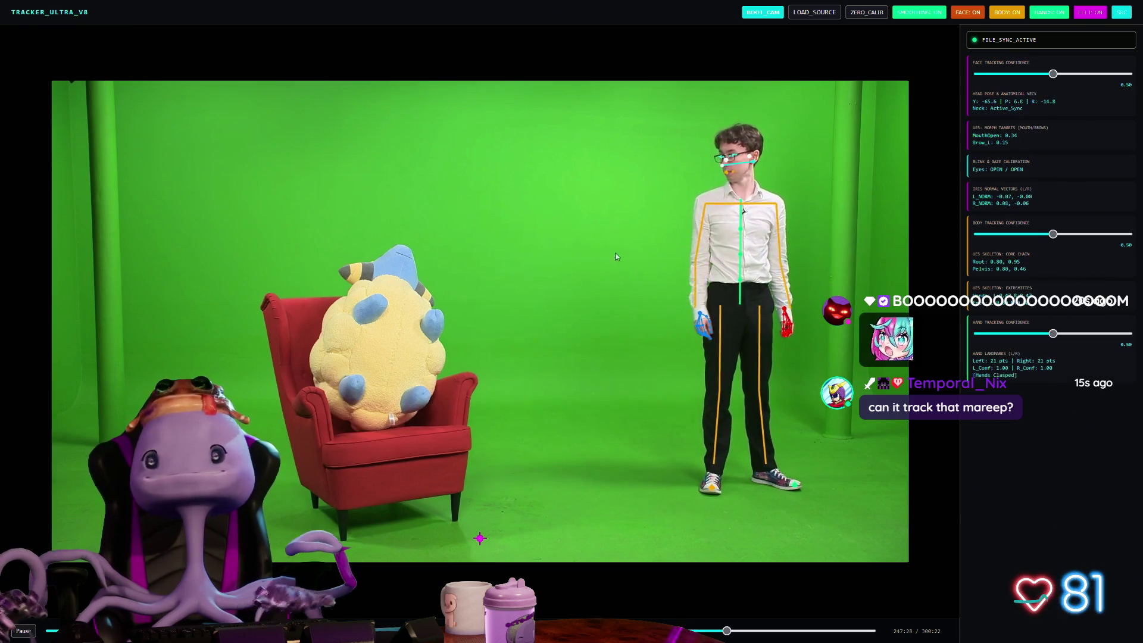
click(918, 12)
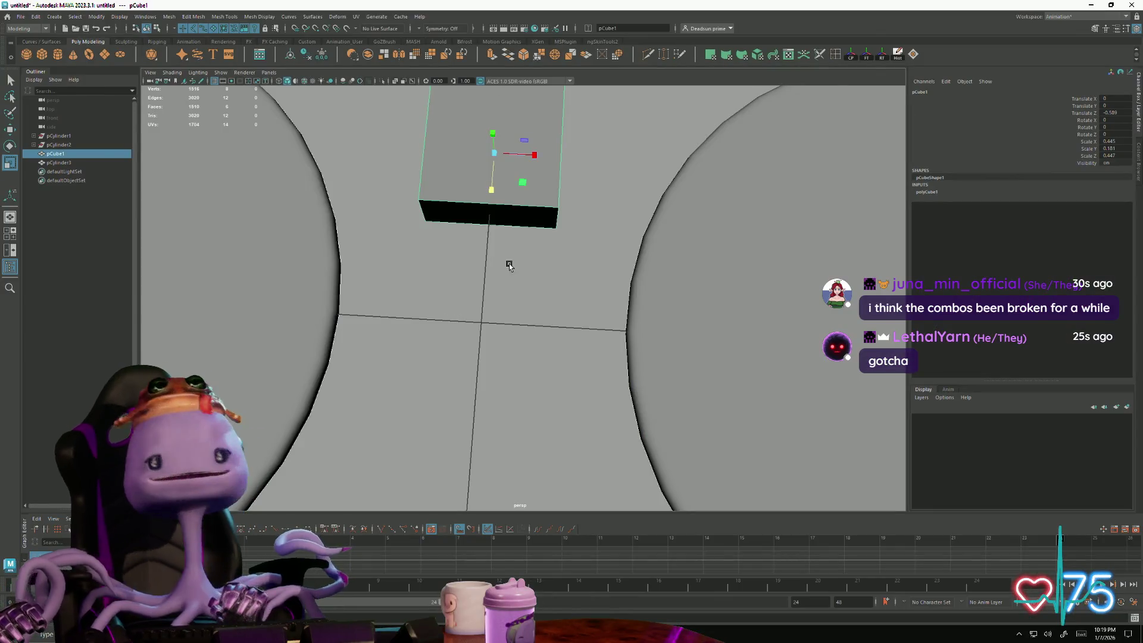
Step: Raise the cube slightly along Y with the Move tool from a side-on view
mouse_move(509, 265)
alt+mouse_down()
mouse_move(517, 324)
mouse_move(580, 292)
mouse_move(546, 337)
alt+mouse_up()
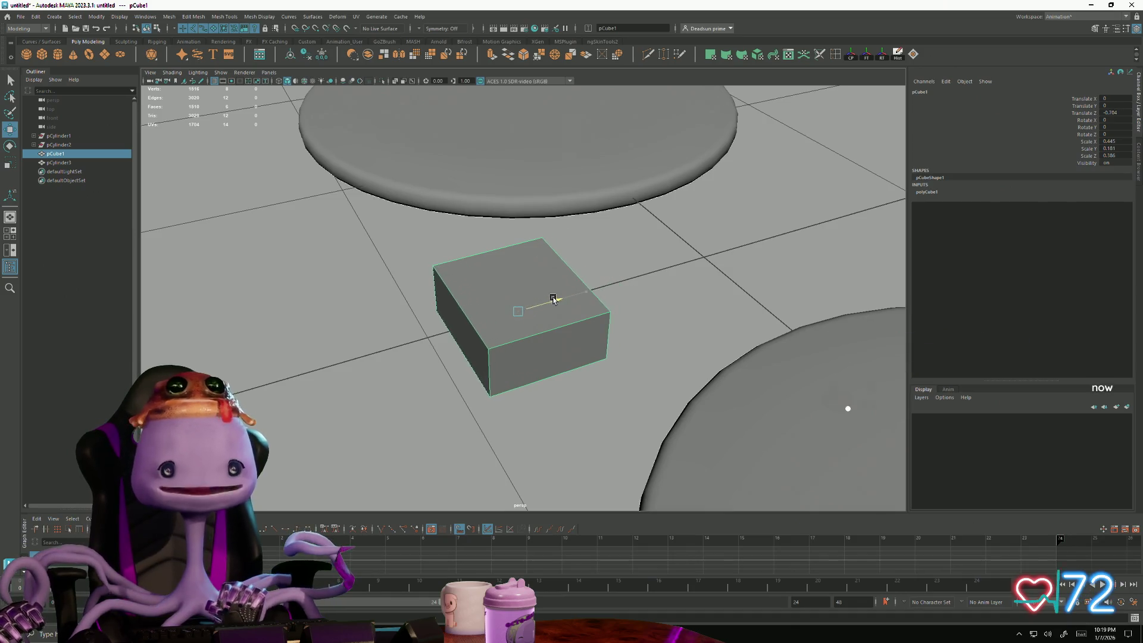
alt+drag(582, 287, 544, 321)
key(e)
key(r)
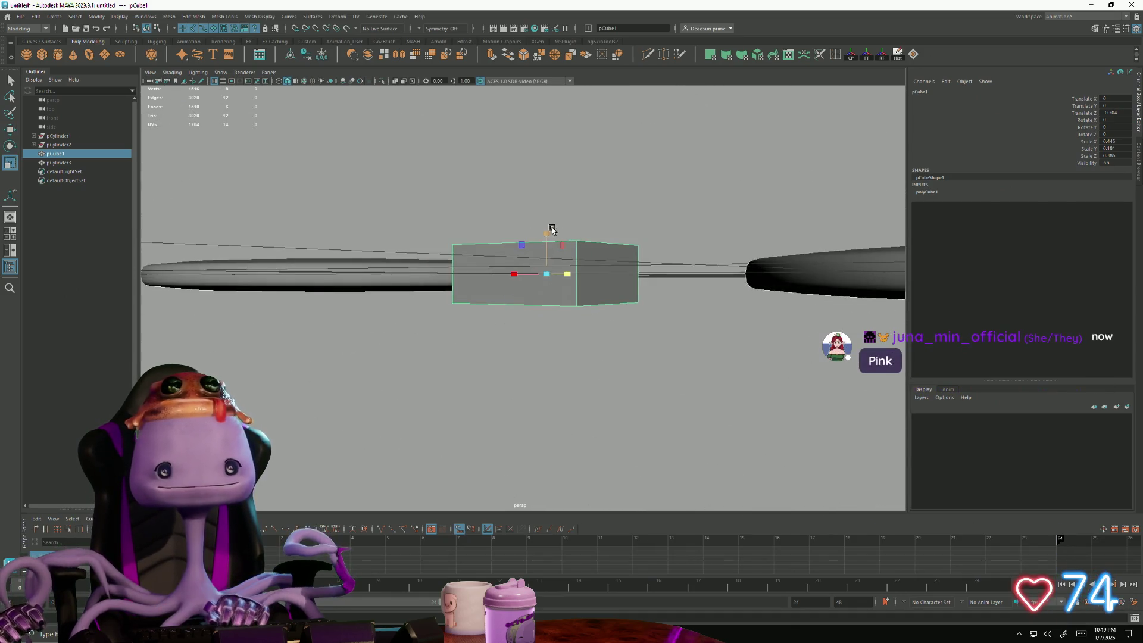
mouse_move(547, 234)
mouse_down()
mouse_move(564, 193)
mouse_move(554, 232)
mouse_up()
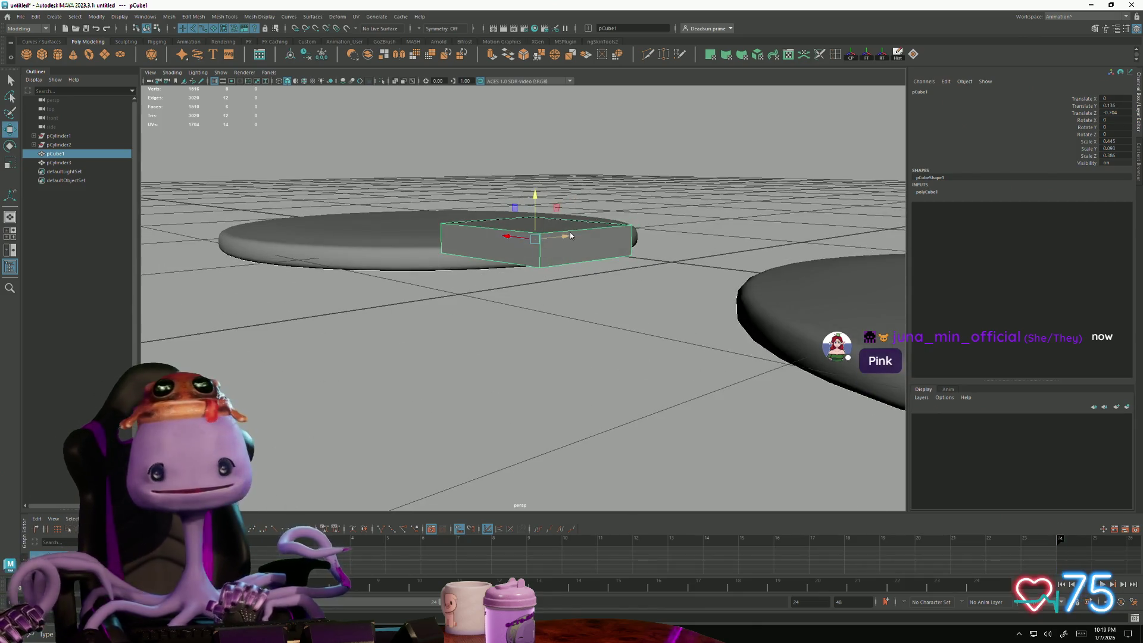
Step: Switch the cube to Face mode and select one of its side faces
right_drag(554, 232, 559, 295)
click(580, 246)
alt+drag(550, 255, 568, 305)
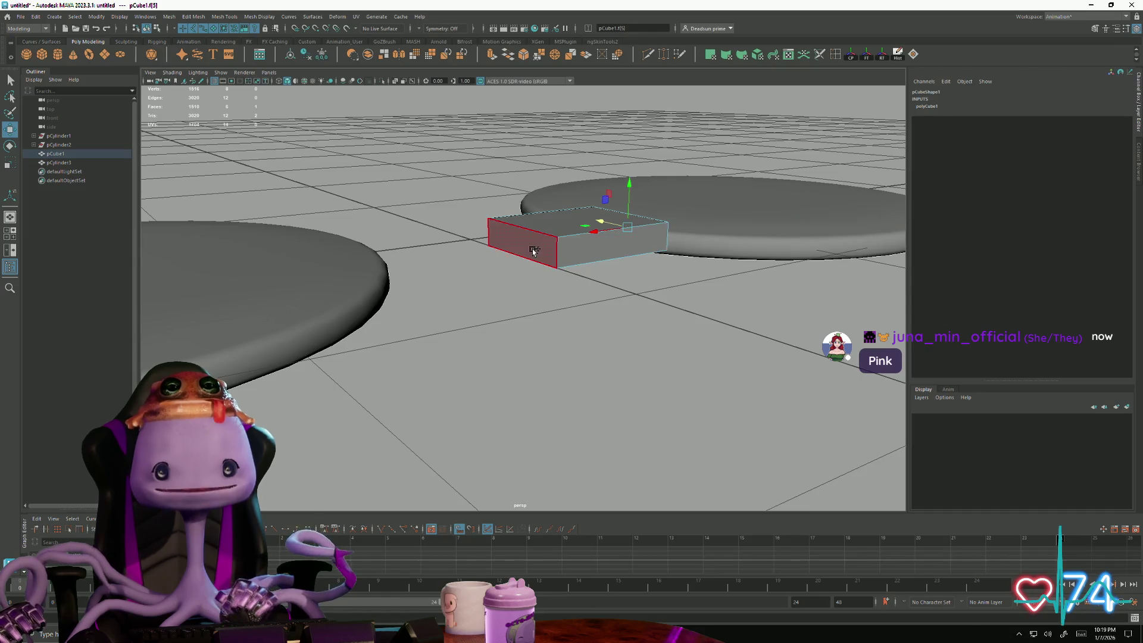
alt+drag(533, 251, 478, 373)
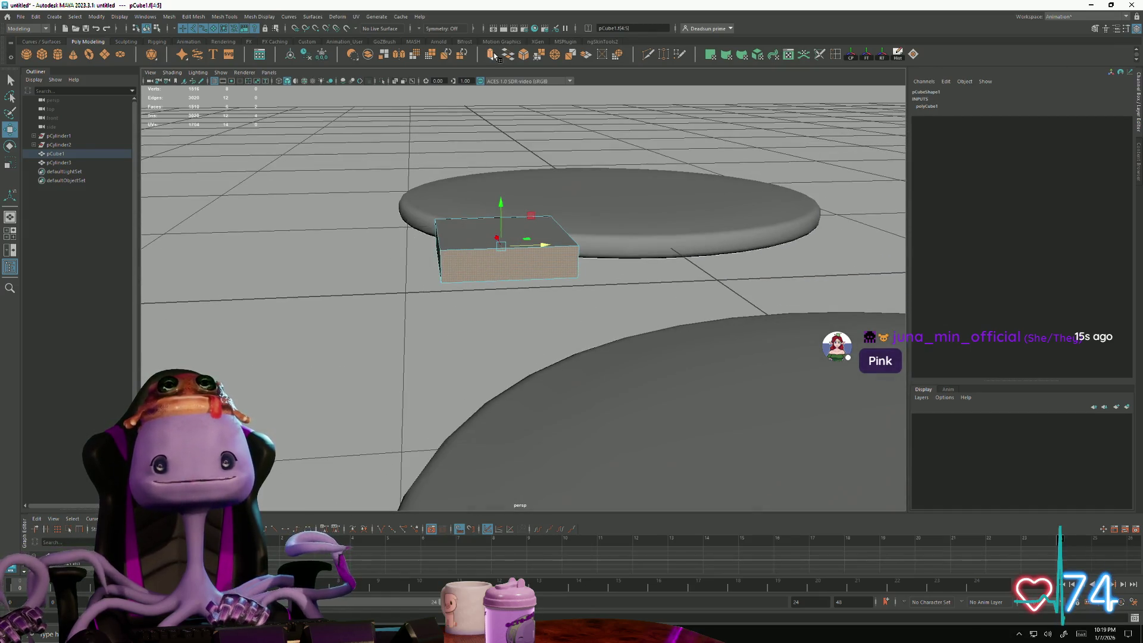
Step: Extrude the side face with Ctrl+E and pull it outward along Z into a long strip
key(ctrl+e)
alt+drag(493, 321, 541, 310)
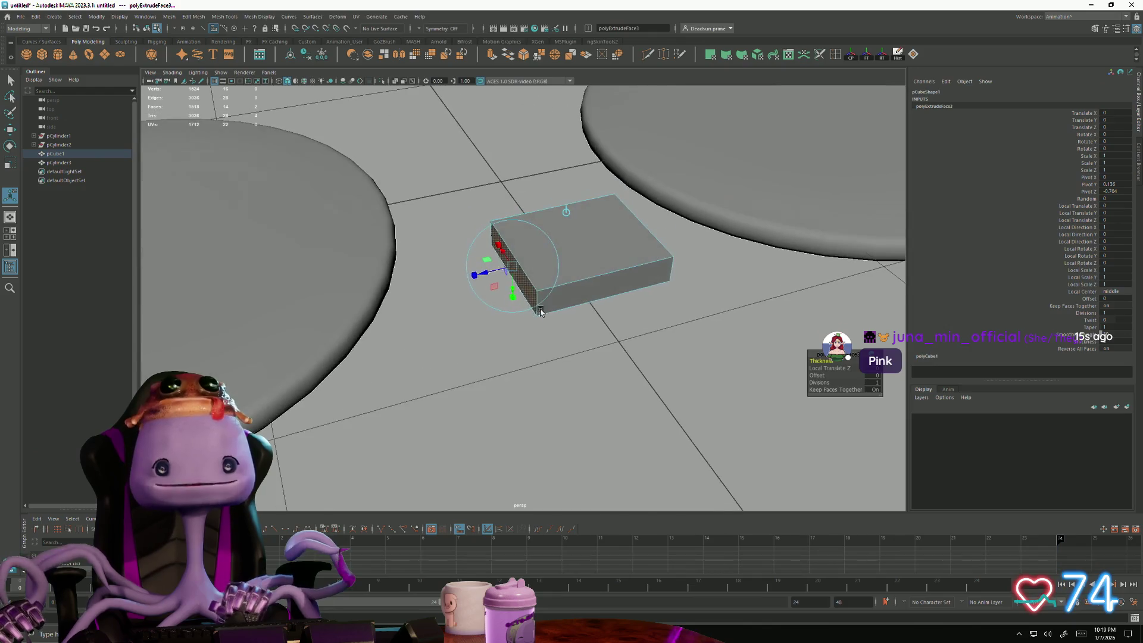
mouse_move(487, 271)
mouse_down()
mouse_move(451, 273)
mouse_move(387, 108)
mouse_up()
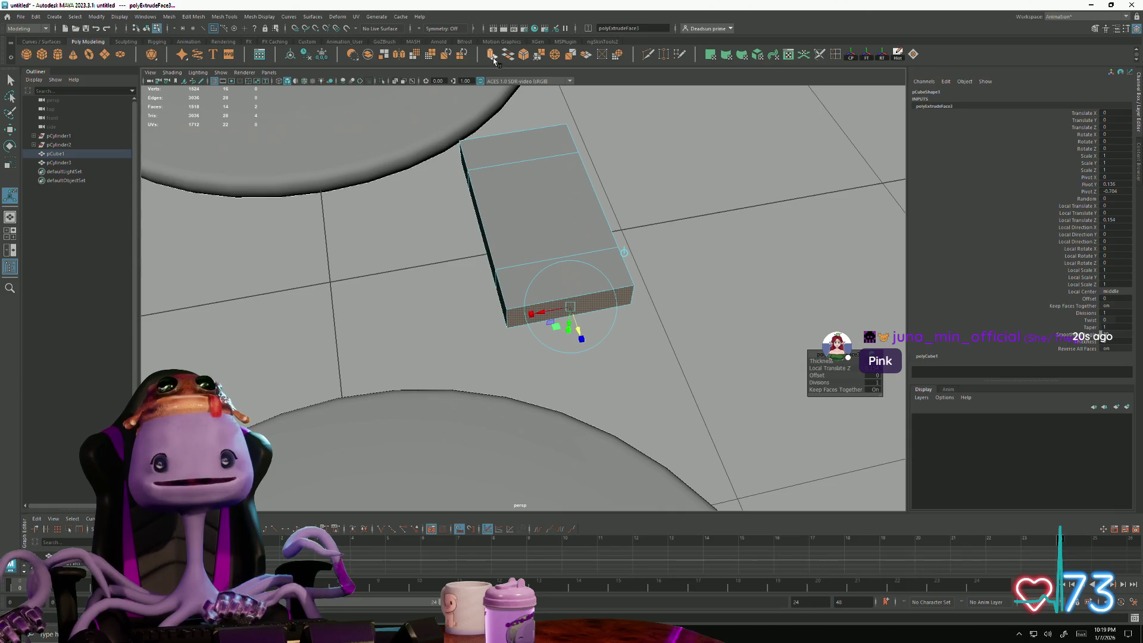
drag(582, 344, 593, 371)
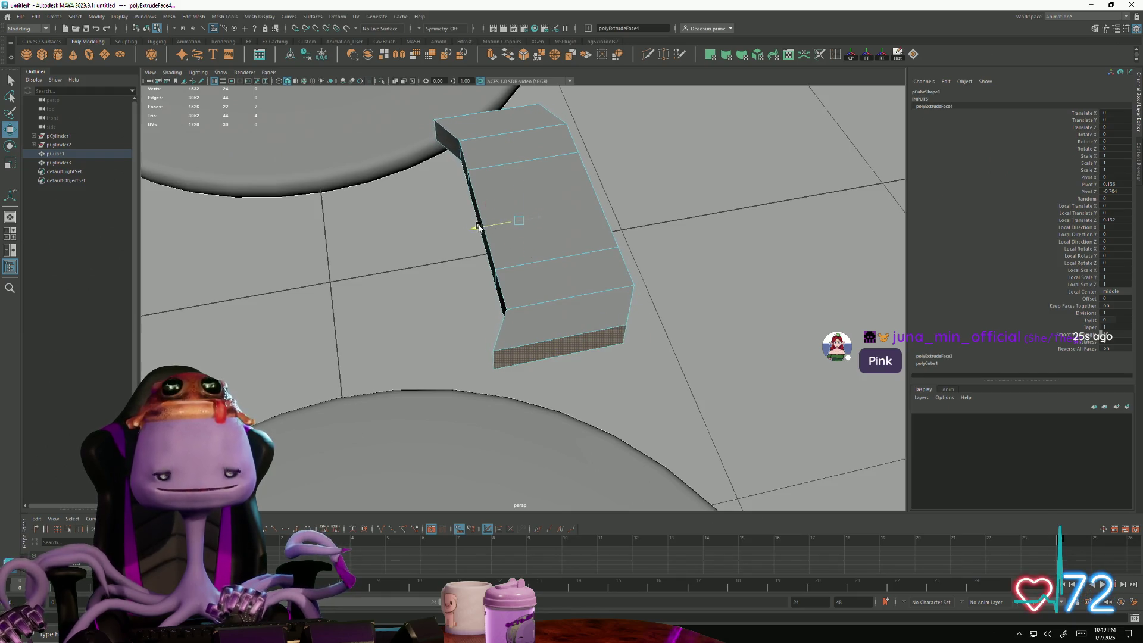
Step: Inspect the lengthened bench shape and select its small end face
alt+drag(478, 228, 561, 192)
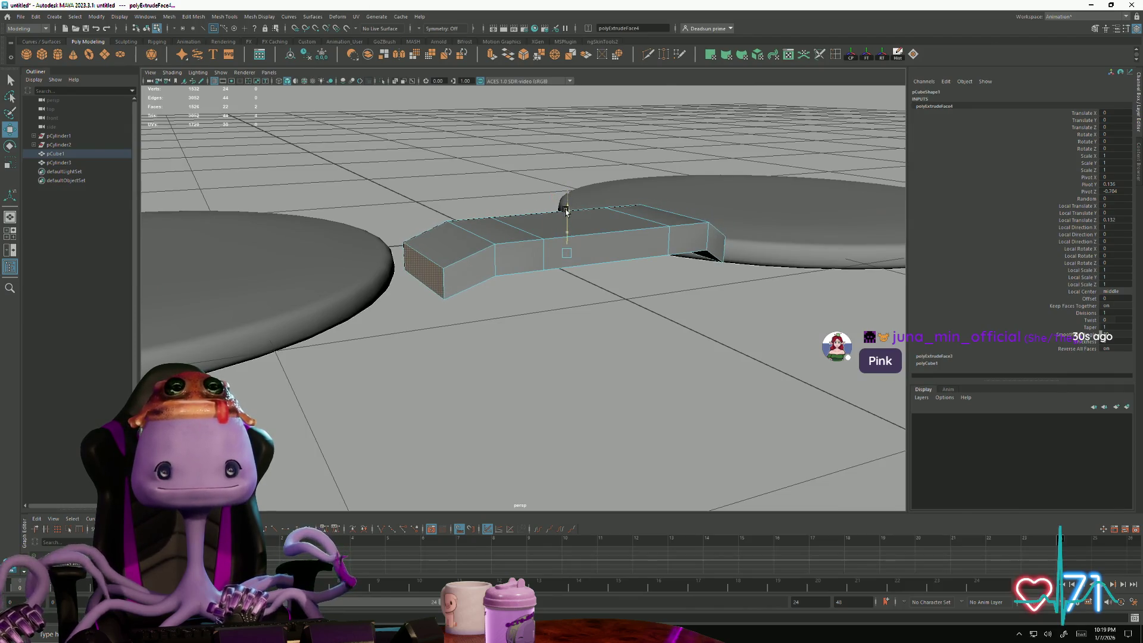
alt+drag(566, 212, 536, 224)
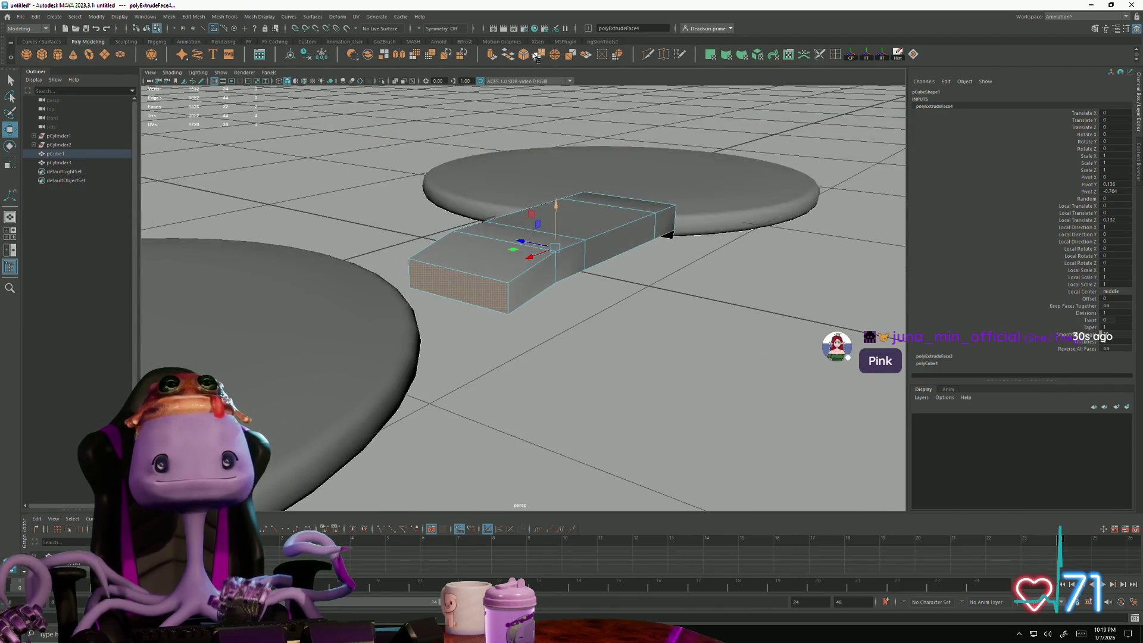
alt+drag(501, 267, 489, 353)
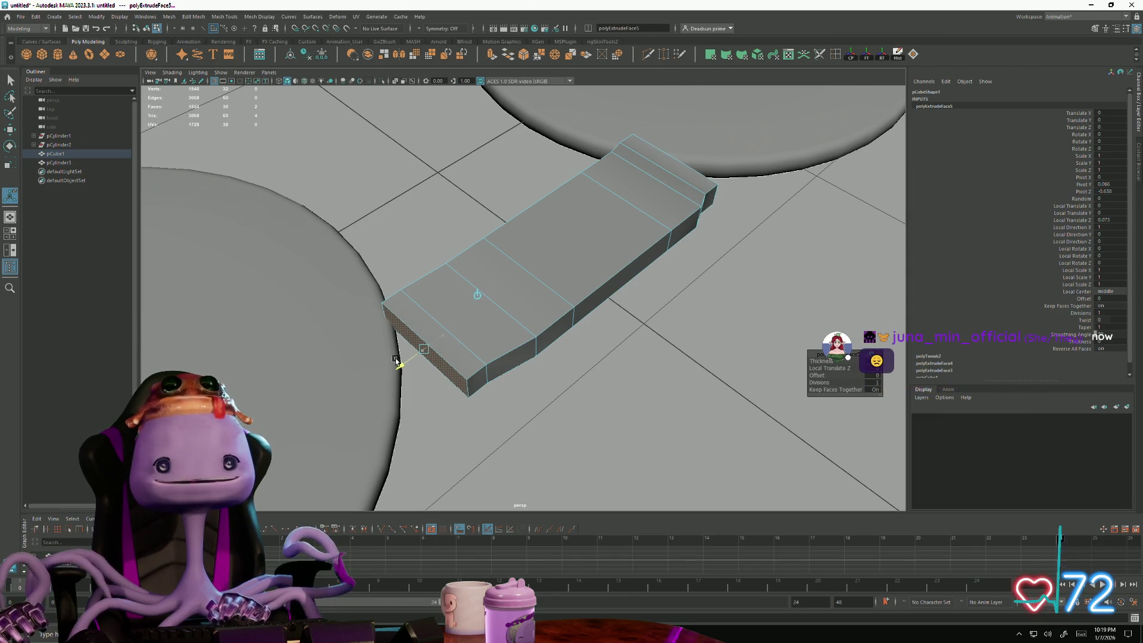
scroll(490, 390, down, 2)
click(466, 358)
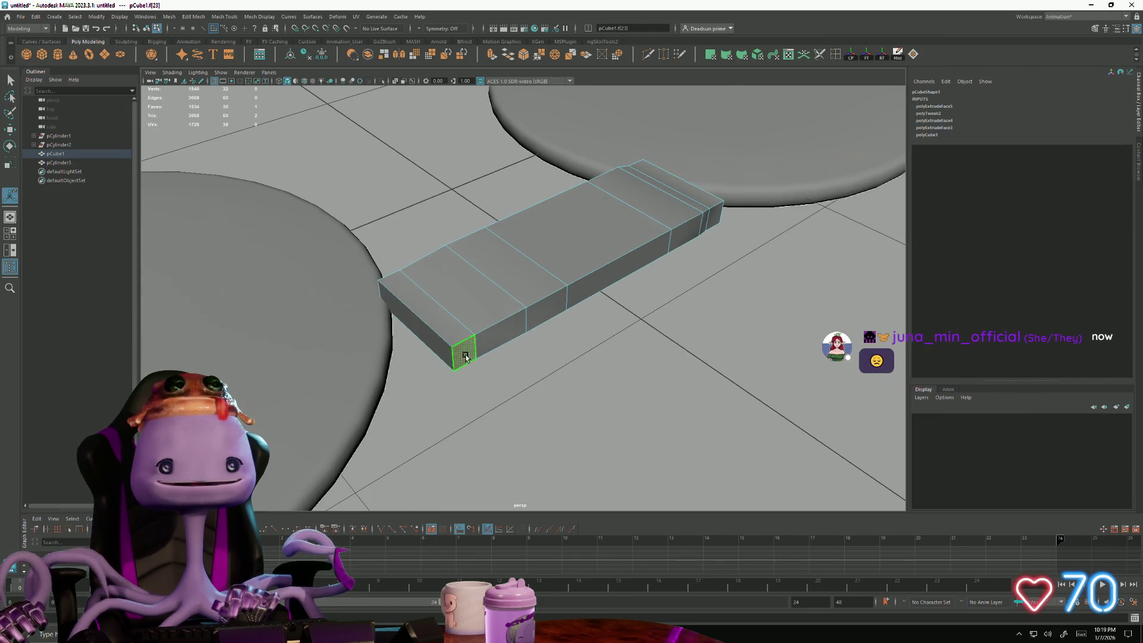
Step: Select both end faces of the strip and move them upward to bend it into a wall
shift+click(458, 331)
alt+drag(500, 338, 672, 409)
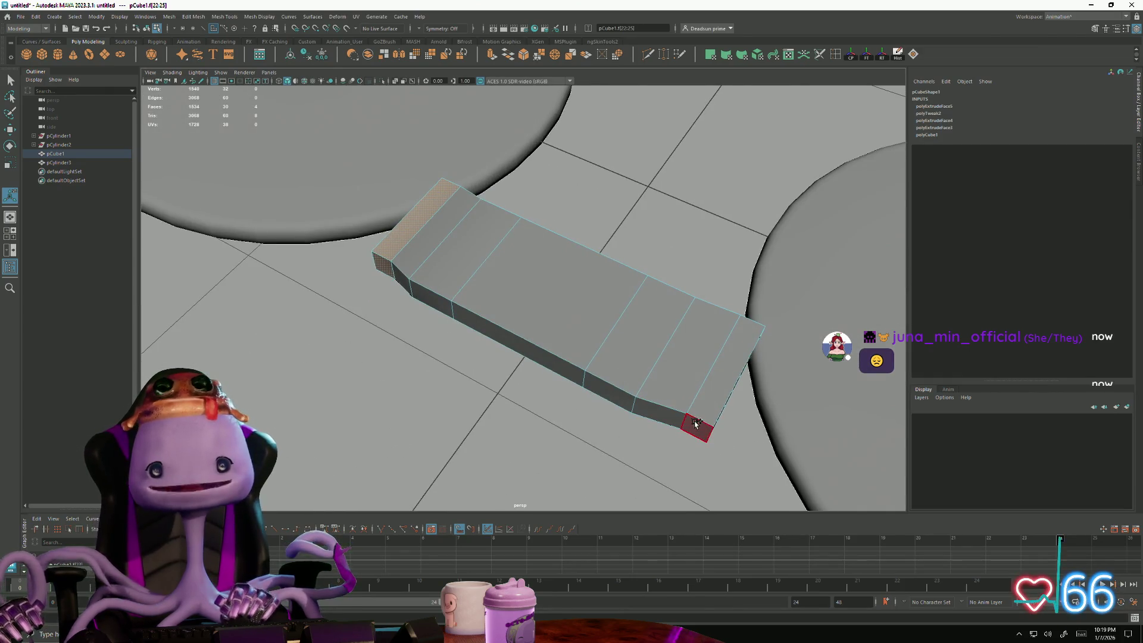
shift+click(696, 423)
alt+drag(554, 384, 502, 351)
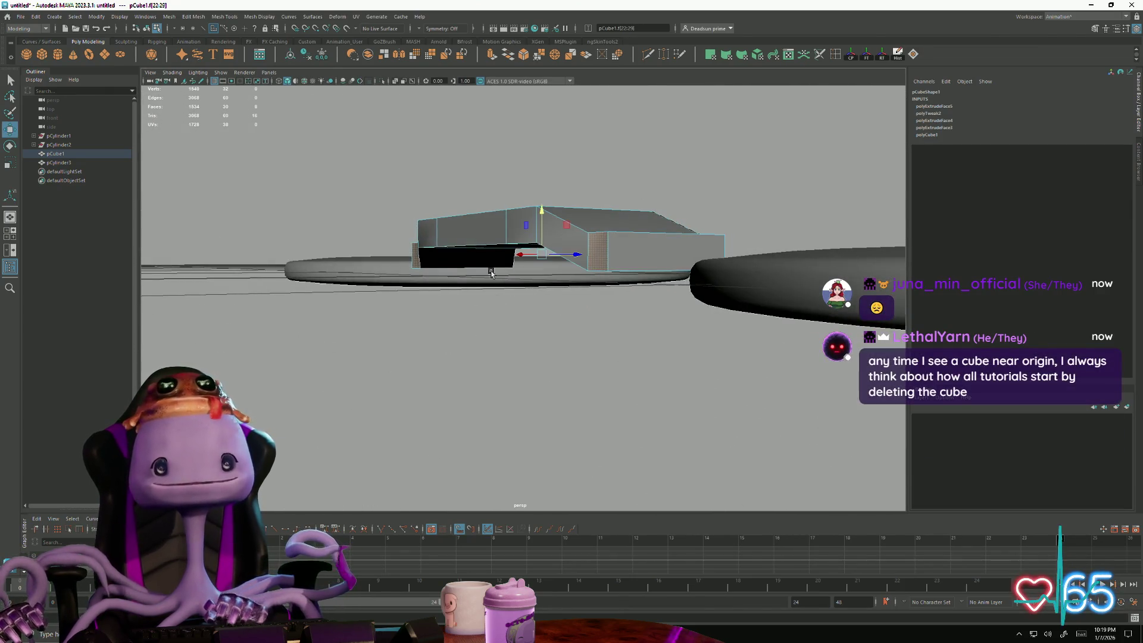
mouse_move(546, 254)
mouse_down()
mouse_move(553, 234)
mouse_move(616, 370)
mouse_move(816, 347)
mouse_up()
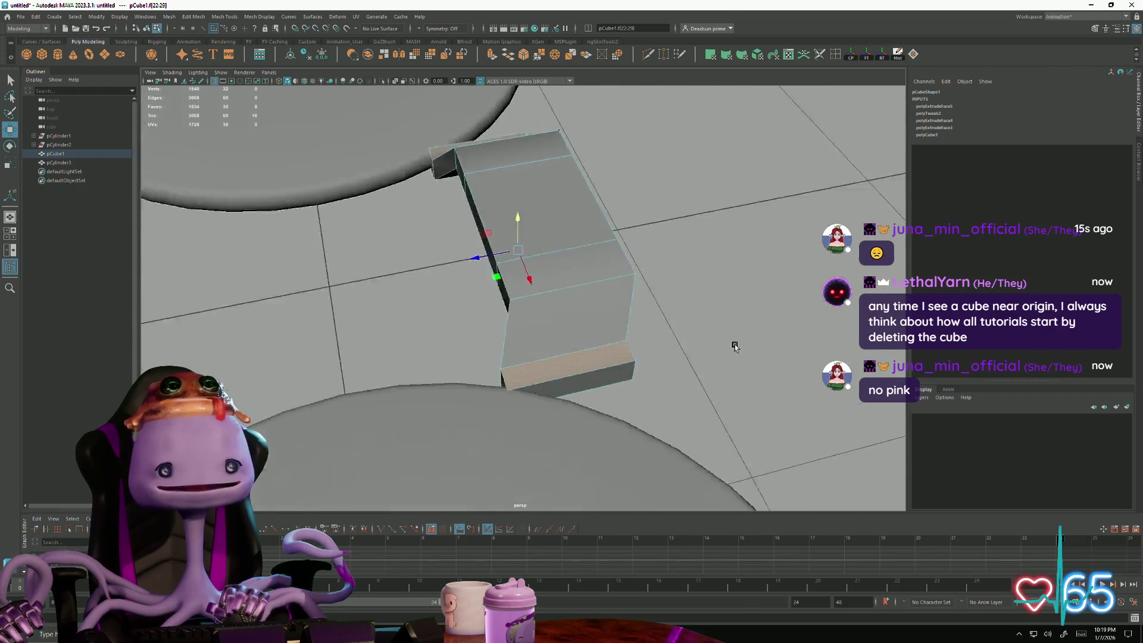
Step: Return to object mode and select the whole wall object from a lower front view
right_drag(427, 249, 384, 249)
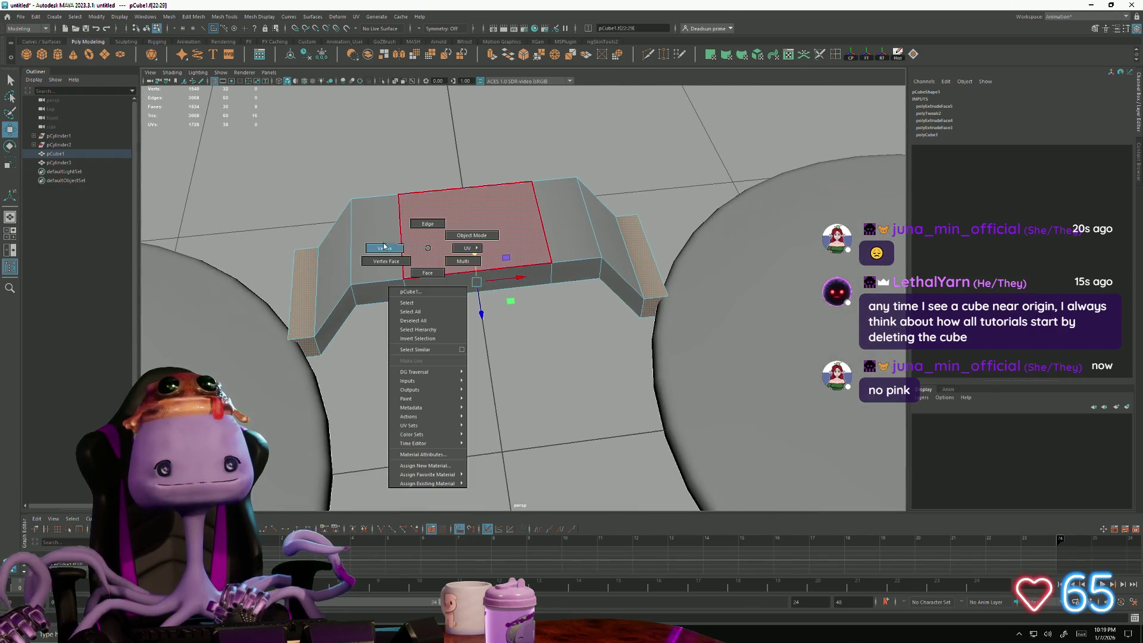
alt+drag(427, 268, 334, 207)
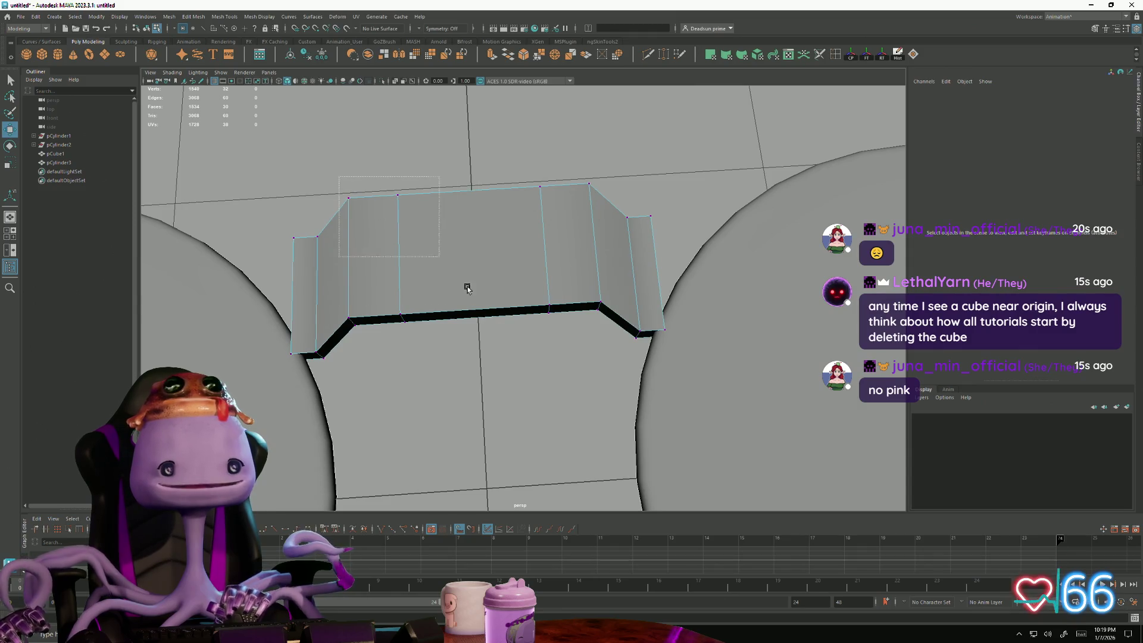
click(613, 357)
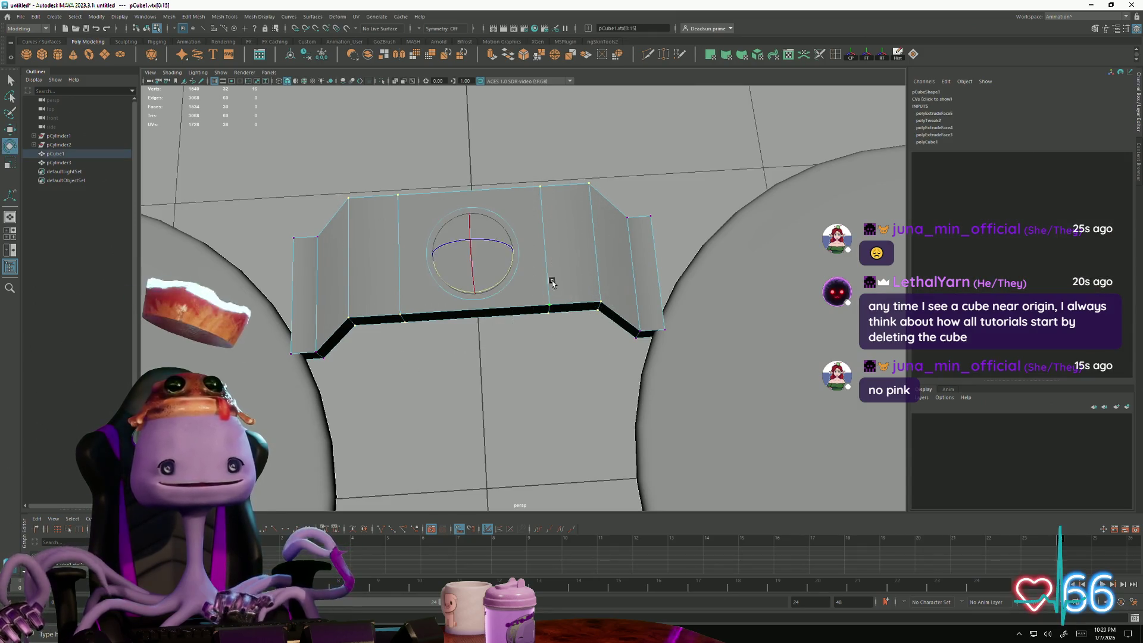
Step: Scale pCube1 wider so the bent wall spans the gap, then check its thickness with the Move tool active
mouse_move(482, 253)
mouse_down()
mouse_move(505, 253)
mouse_move(535, 316)
mouse_up()
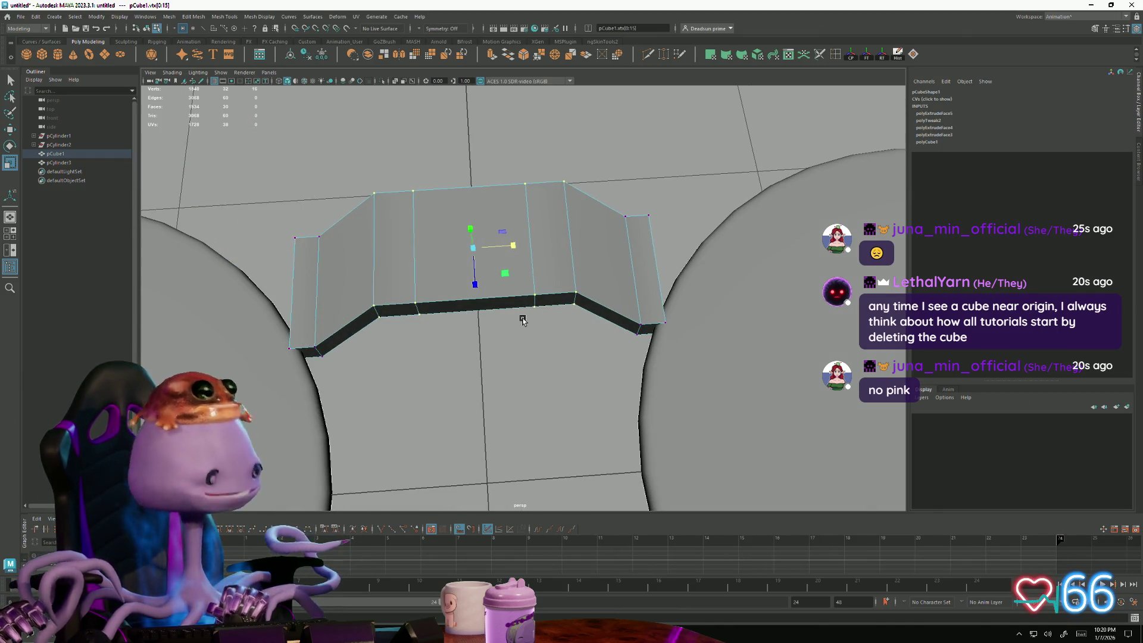
mouse_move(474, 298)
alt+mouse_down()
mouse_move(466, 305)
mouse_move(516, 326)
alt+mouse_up()
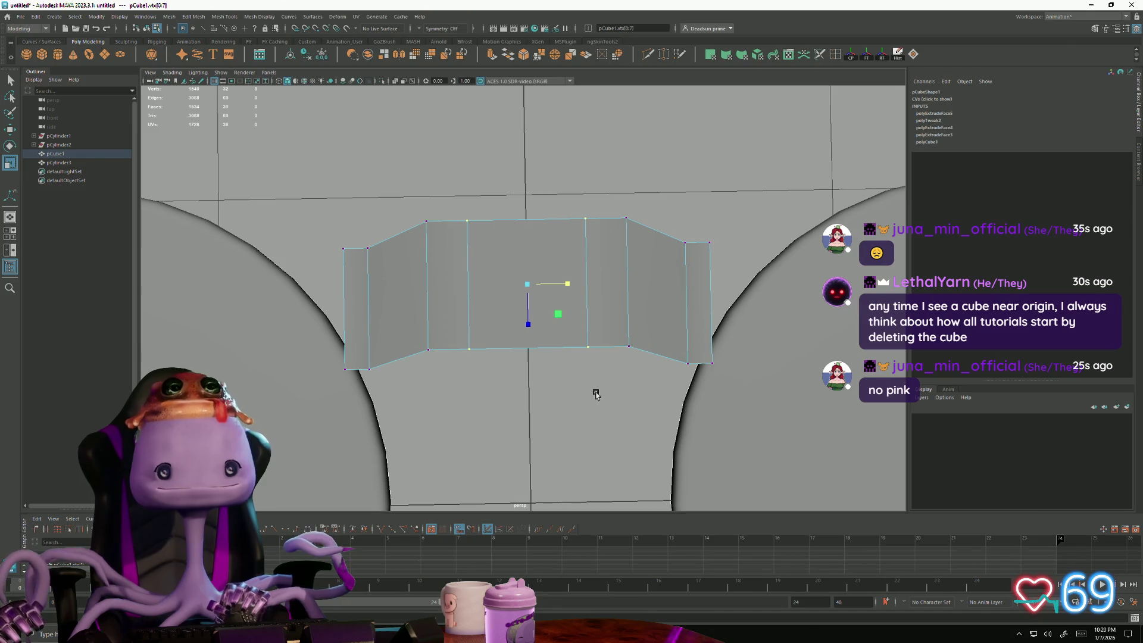
key(w)
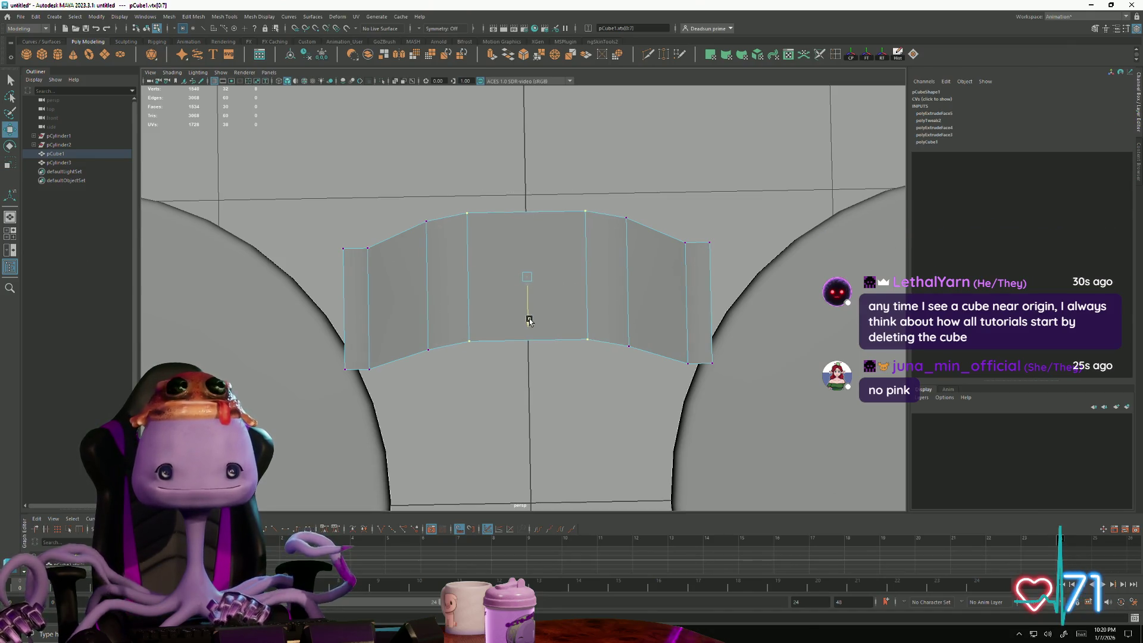
mouse_move(583, 356)
alt+mouse_down()
mouse_move(618, 407)
mouse_move(543, 396)
mouse_move(514, 375)
mouse_move(545, 396)
mouse_move(539, 384)
alt+mouse_up()
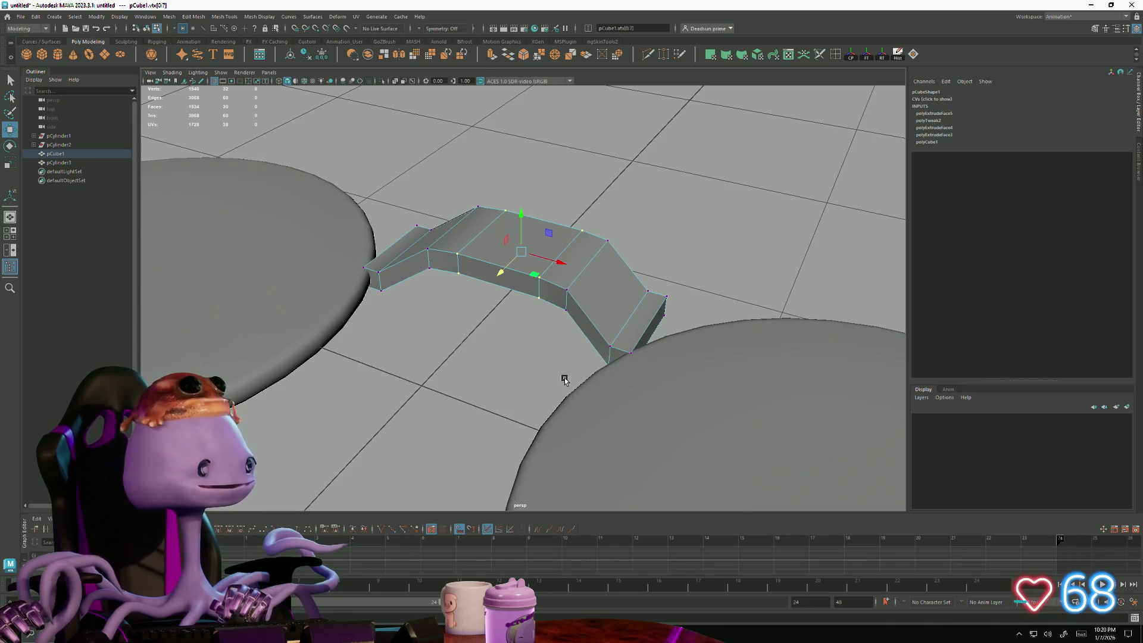
Step: Spread the wall's bottom-corner vertices outward with the Scale tool
mouse_move(566, 382)
alt+mouse_down()
mouse_move(500, 339)
mouse_move(408, 325)
alt+mouse_up()
click(654, 285)
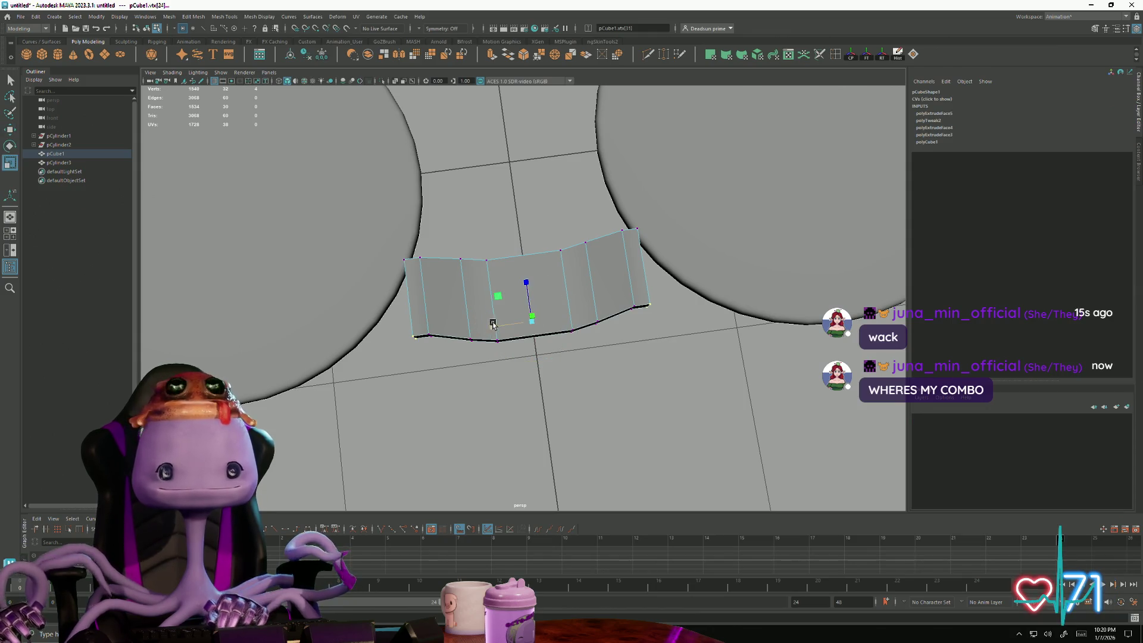
drag(492, 323, 480, 324)
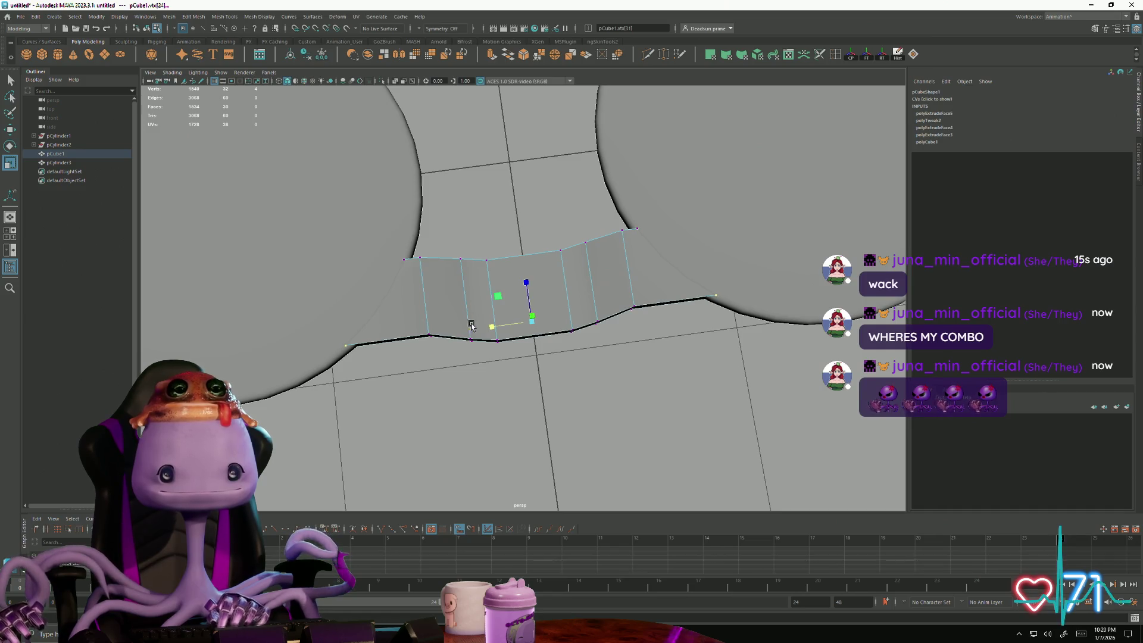
alt+drag(472, 323, 464, 305)
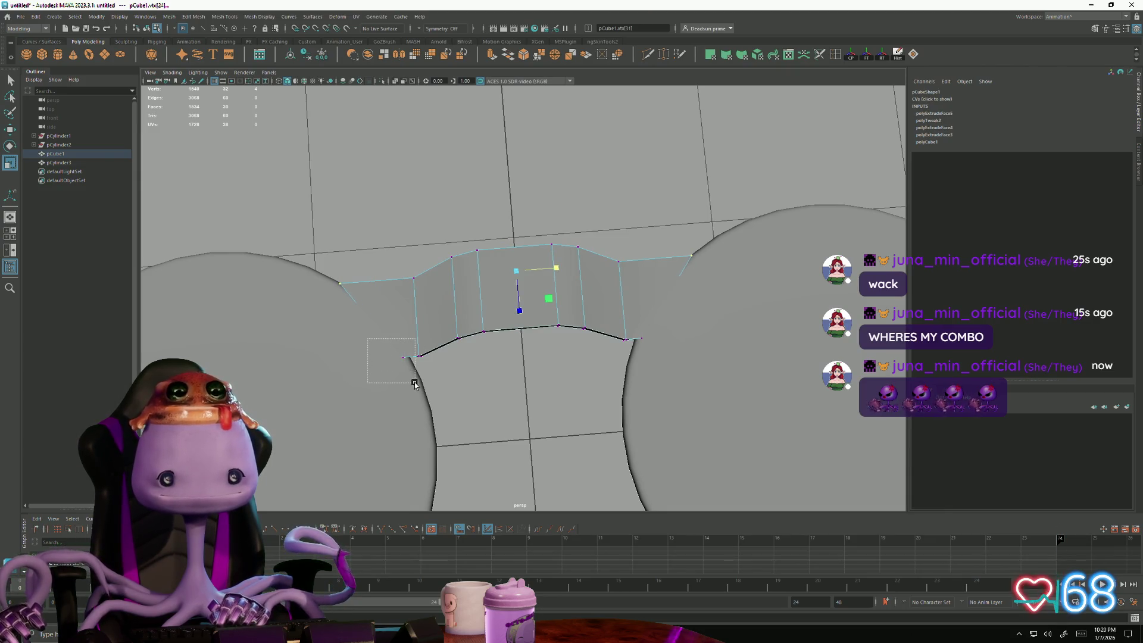
Step: Pull an outer corner vertex toward the cylinder edge, clear the selection and bring up Mesh Display
mouse_move(630, 315)
mouse_down()
mouse_move(666, 369)
mouse_move(555, 375)
mouse_up()
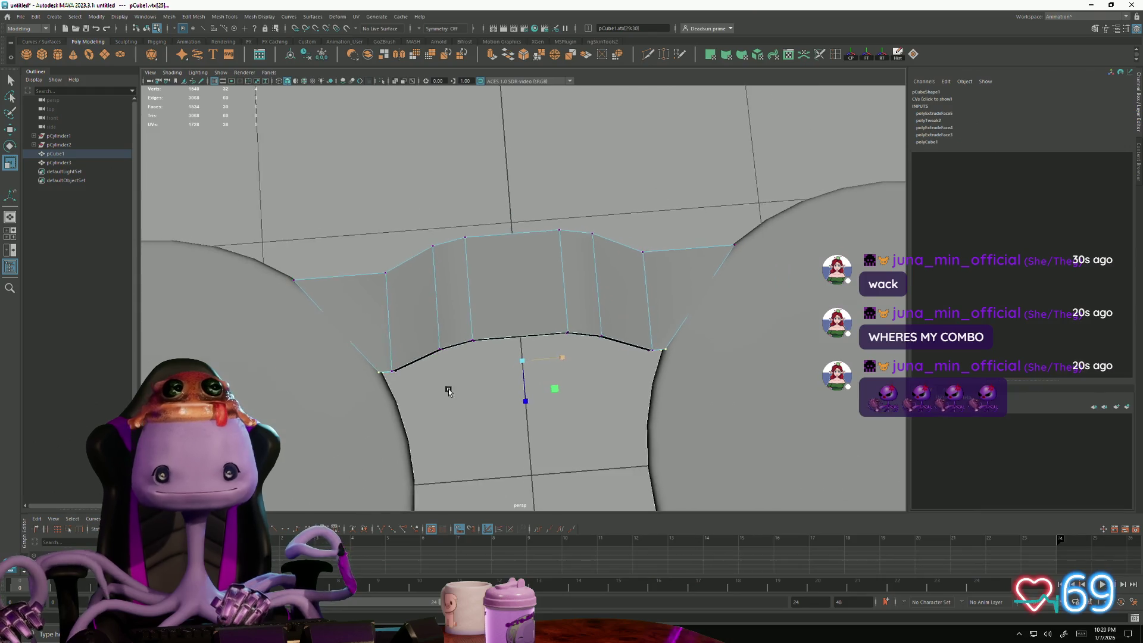
alt+drag(560, 378, 424, 321)
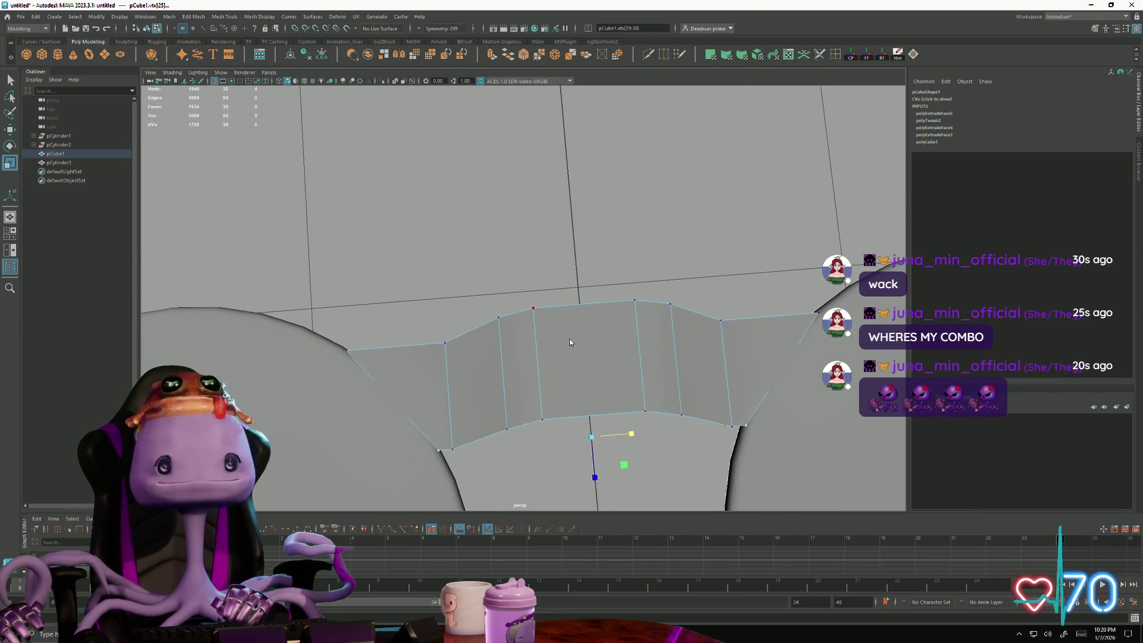
click(545, 249)
click(251, 15)
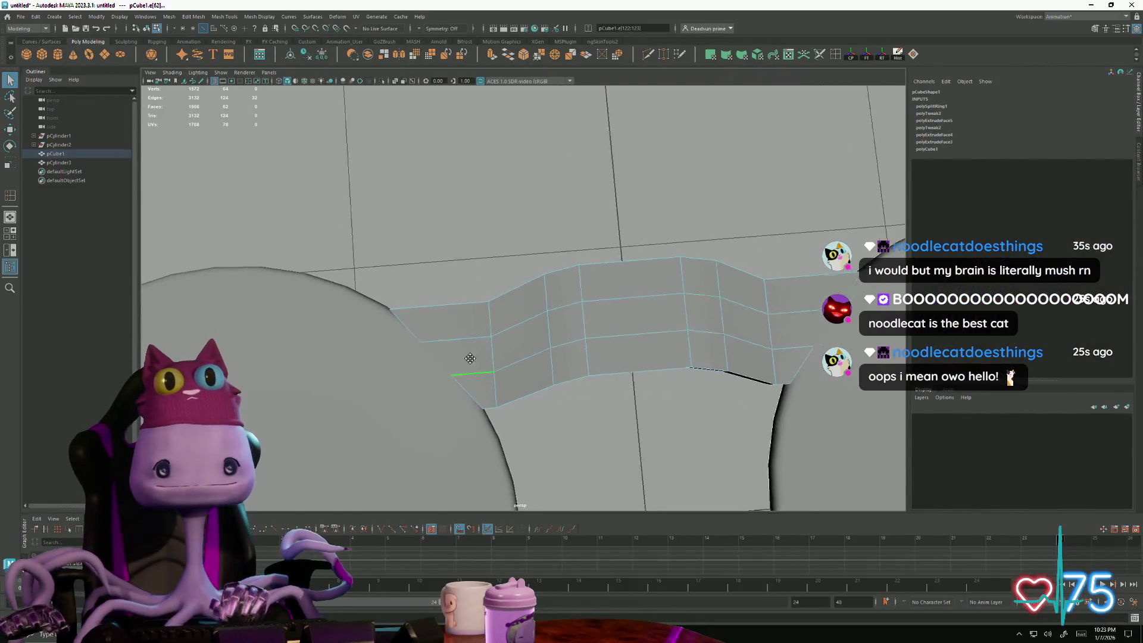
Step: Orbit the view to frame the curved wall between the discs
alt+middle_drag(450, 388, 430, 312)
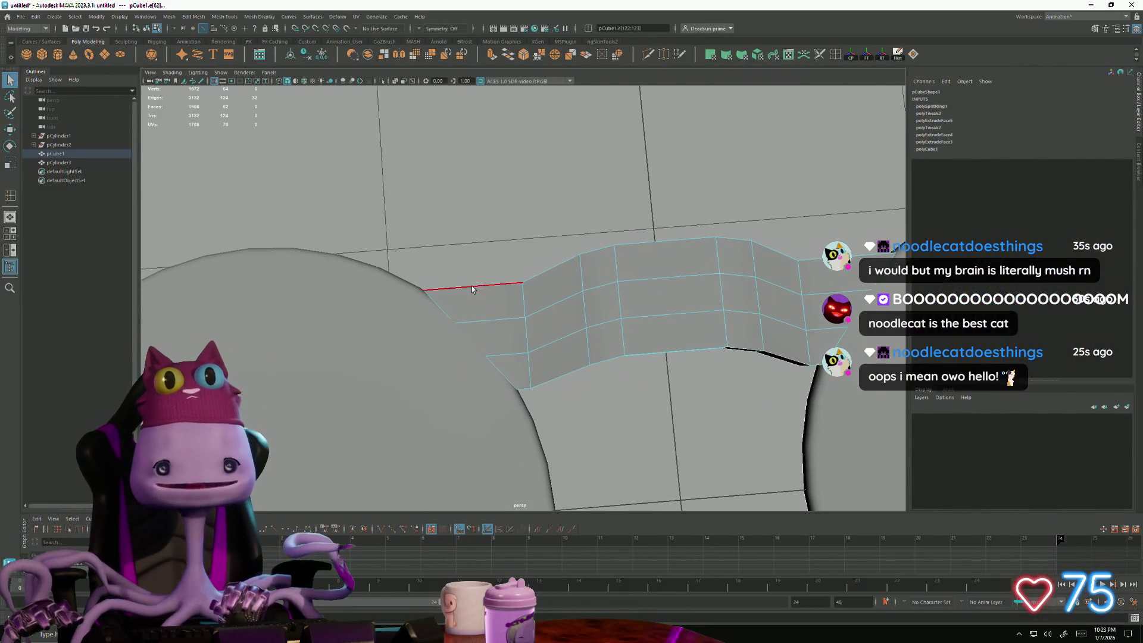
right_click(396, 292)
click(500, 374)
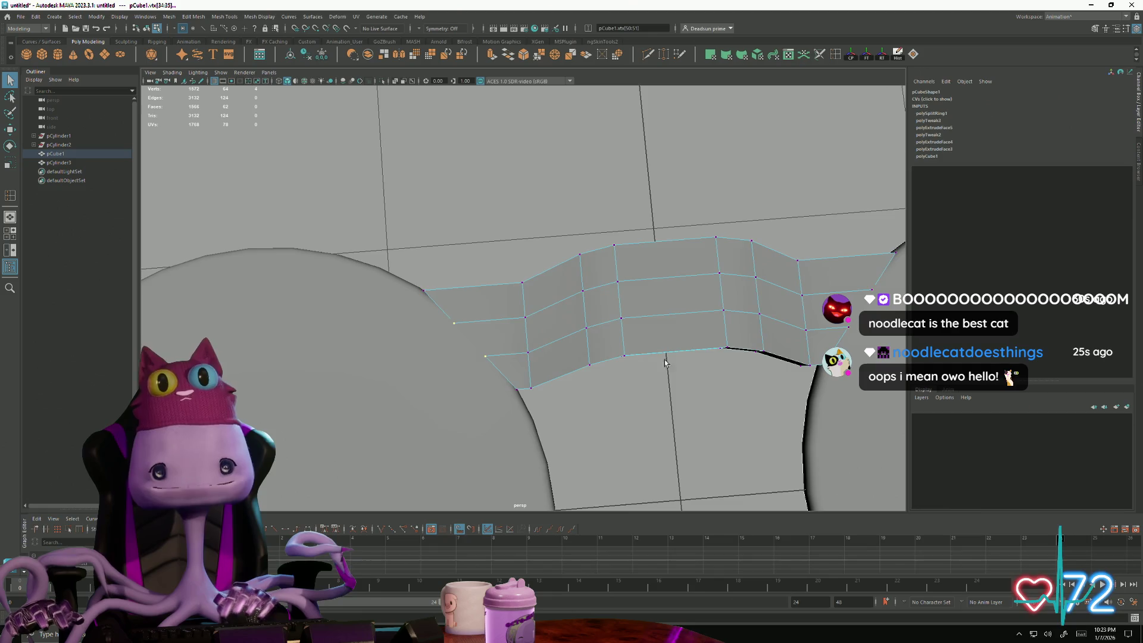
alt+drag(500, 373, 477, 371)
drag(563, 303, 645, 362)
key(w)
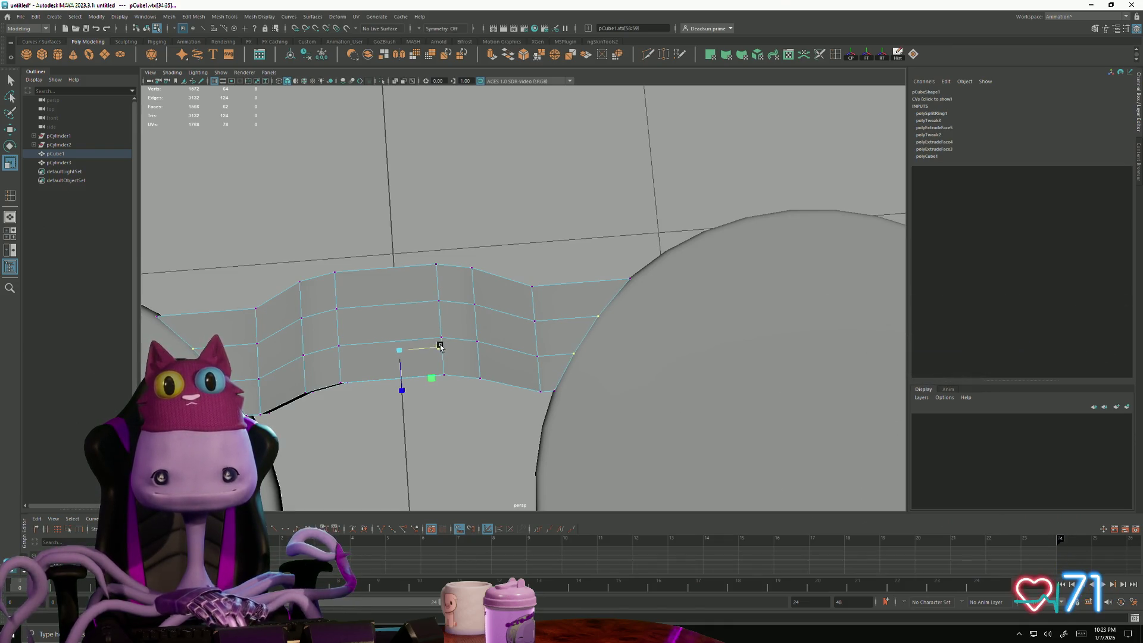
mouse_move(439, 346)
alt+mouse_down()
mouse_move(325, 328)
mouse_move(339, 286)
mouse_move(521, 253)
alt+mouse_up()
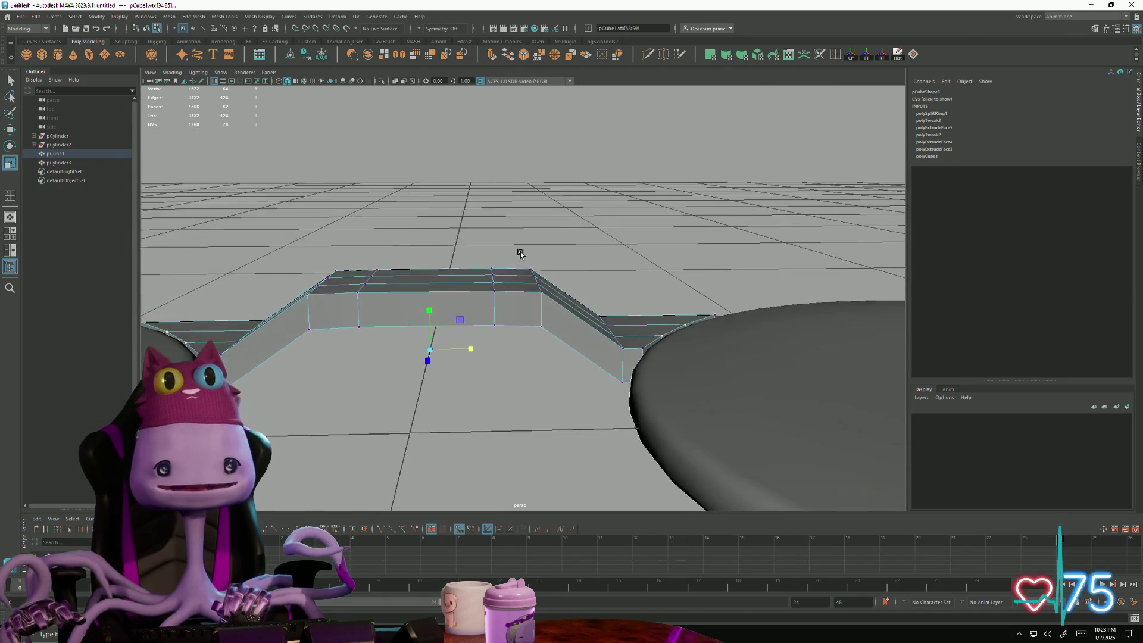
Step: Widen the bench's middle section along X and lower it slightly between the cylinders
alt+drag(429, 335, 439, 266)
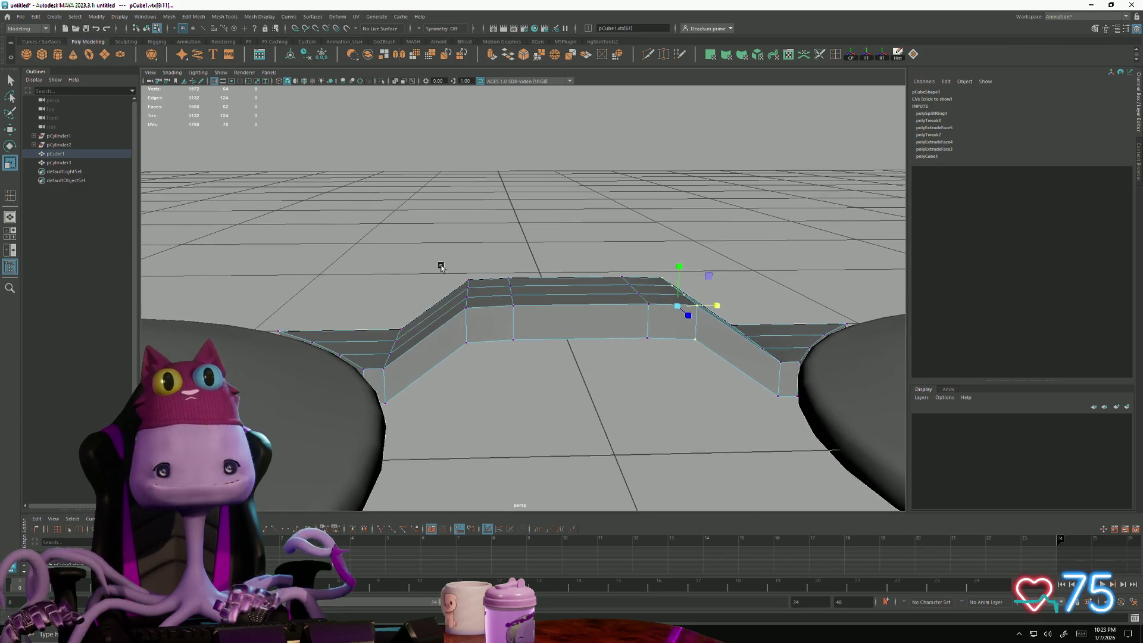
drag(487, 362, 489, 363)
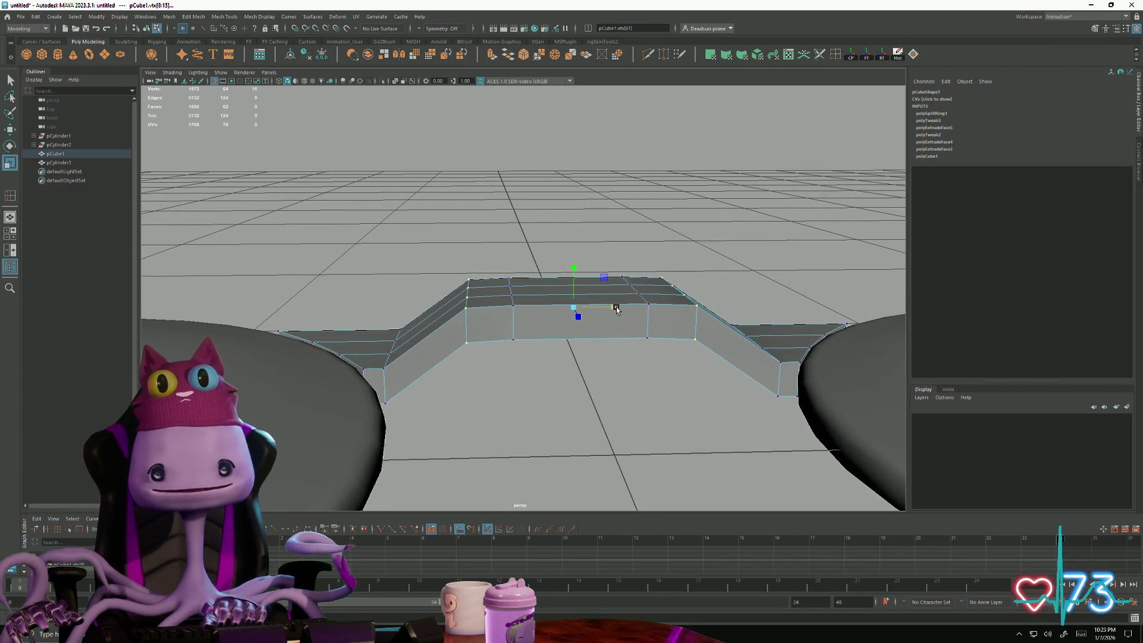
drag(615, 309, 625, 308)
key(w)
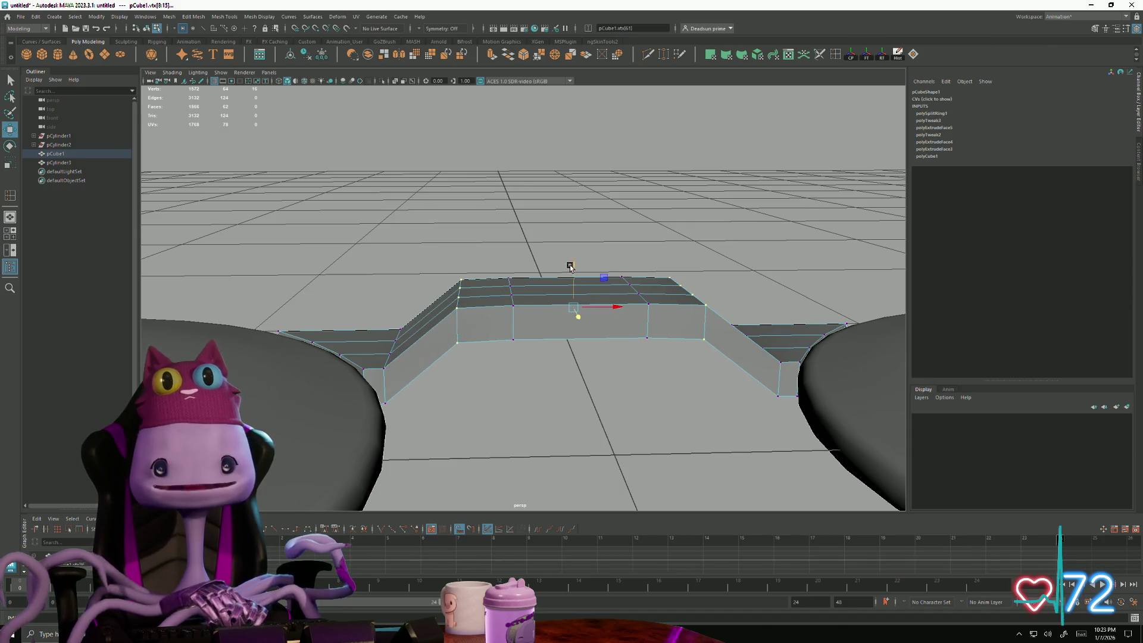
drag(573, 267, 530, 351)
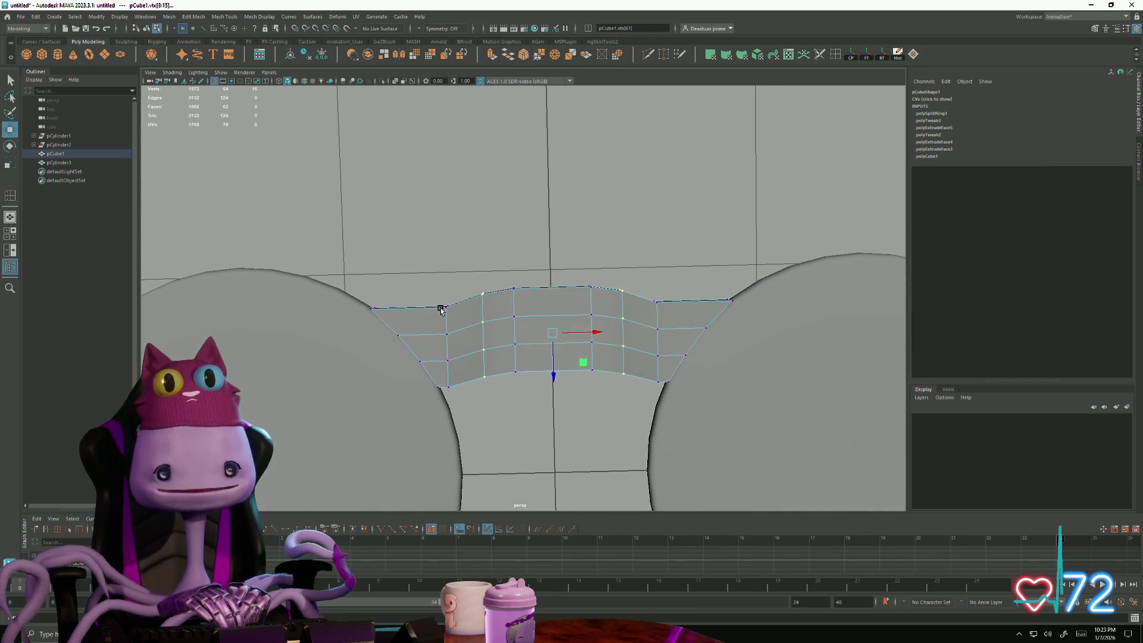
Step: Raise and lower rows of middle vertices to reshape the bench's top edge, undoing the last move
drag(460, 348, 465, 353)
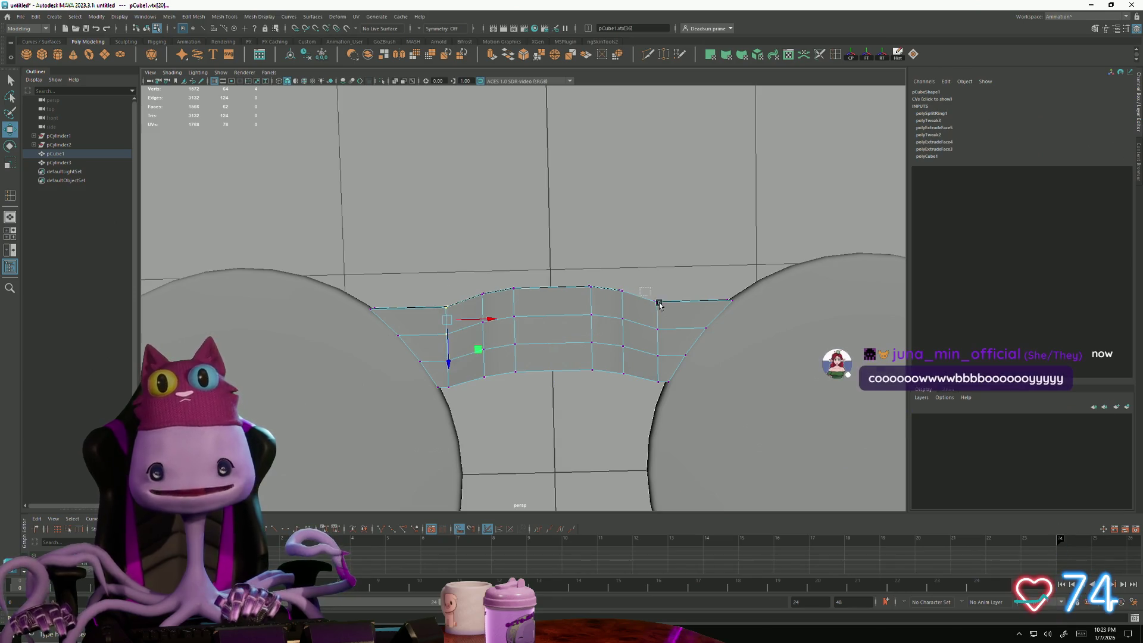
drag(547, 361, 549, 346)
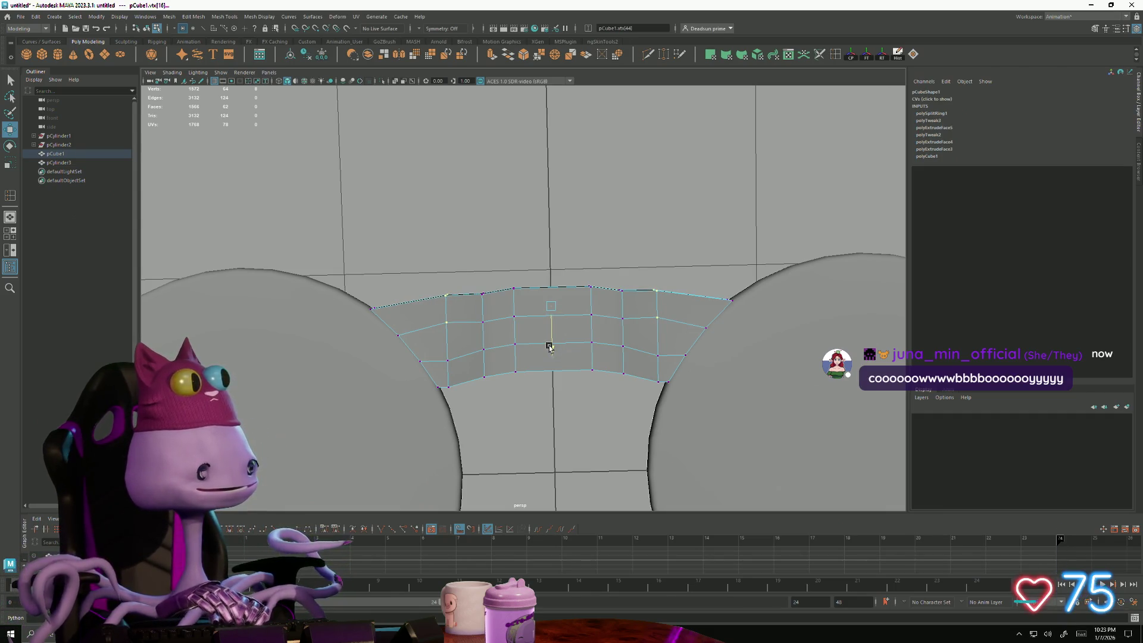
drag(471, 257, 646, 332)
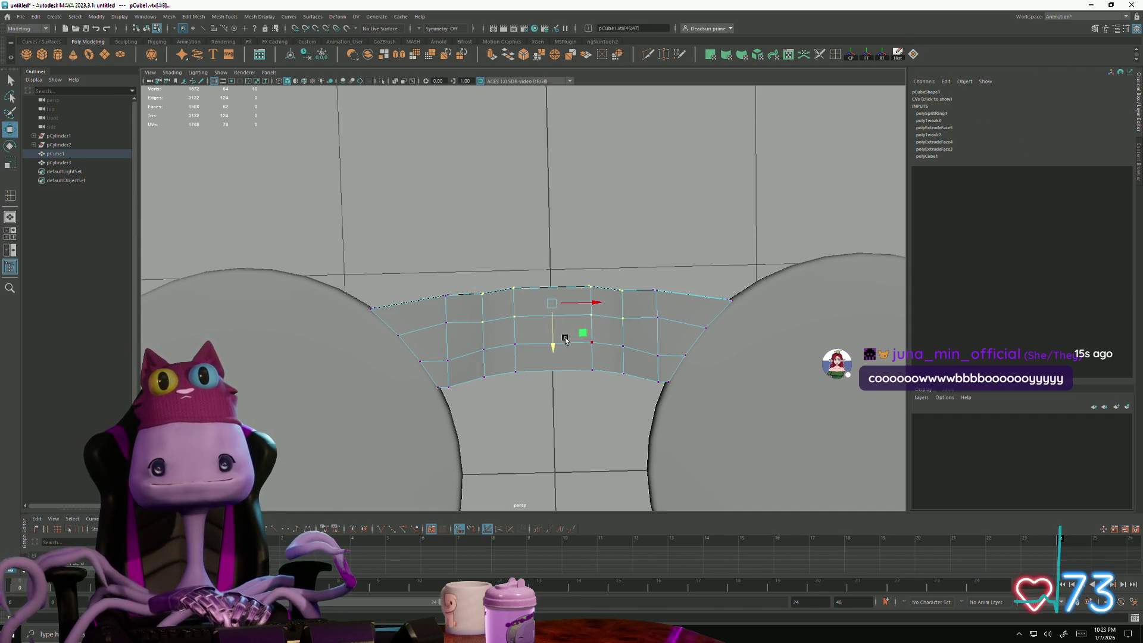
drag(565, 350, 568, 355)
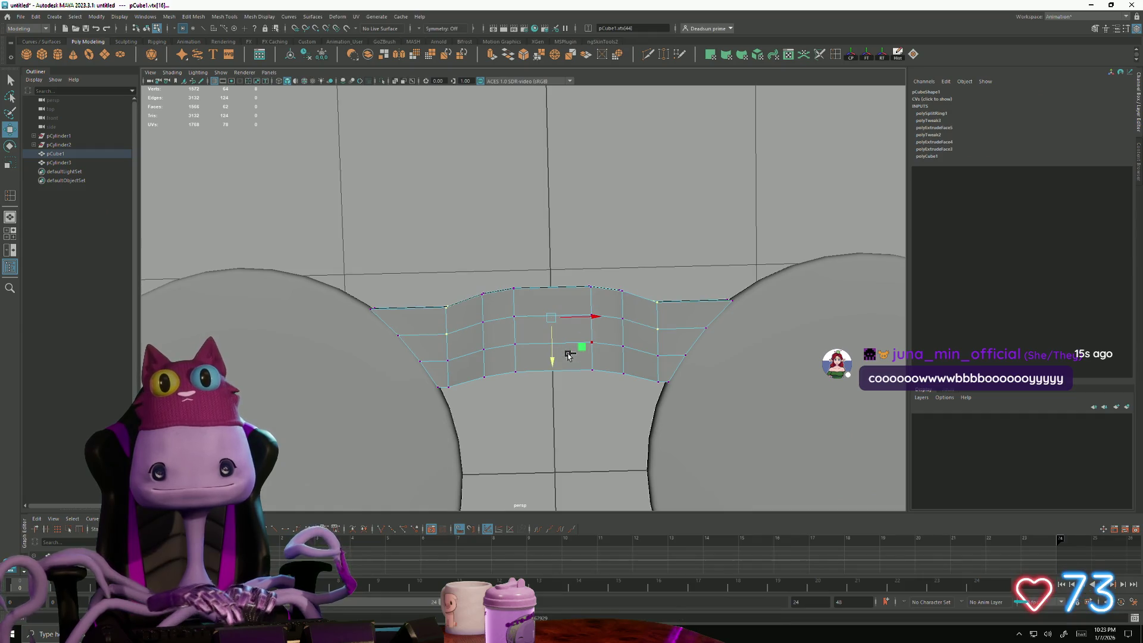
drag(471, 268, 643, 340)
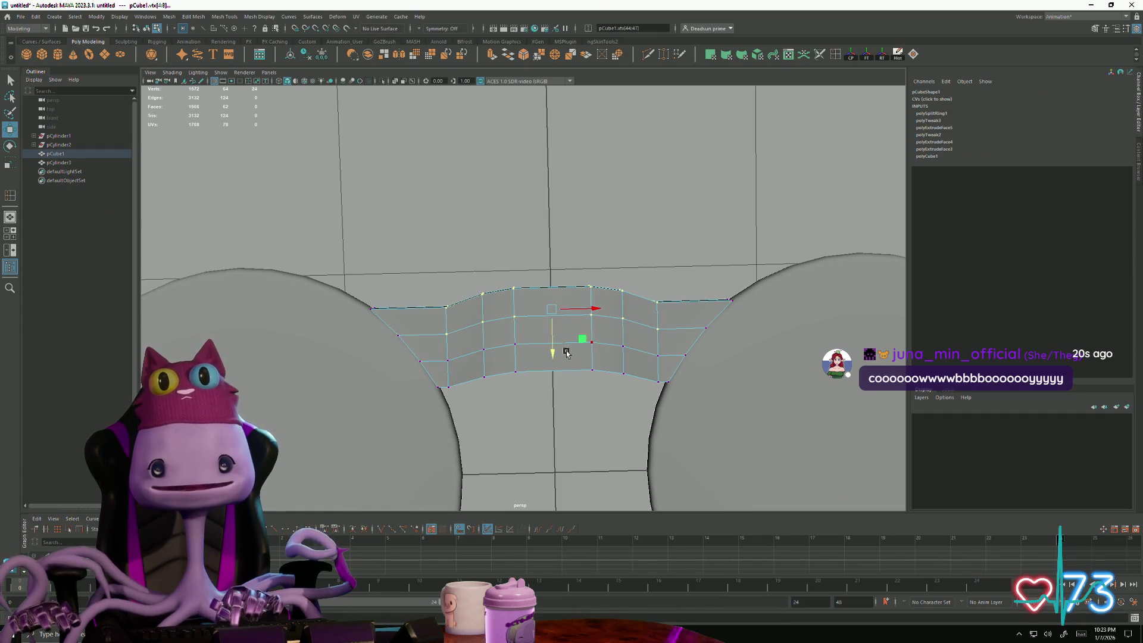
drag(552, 352, 555, 331)
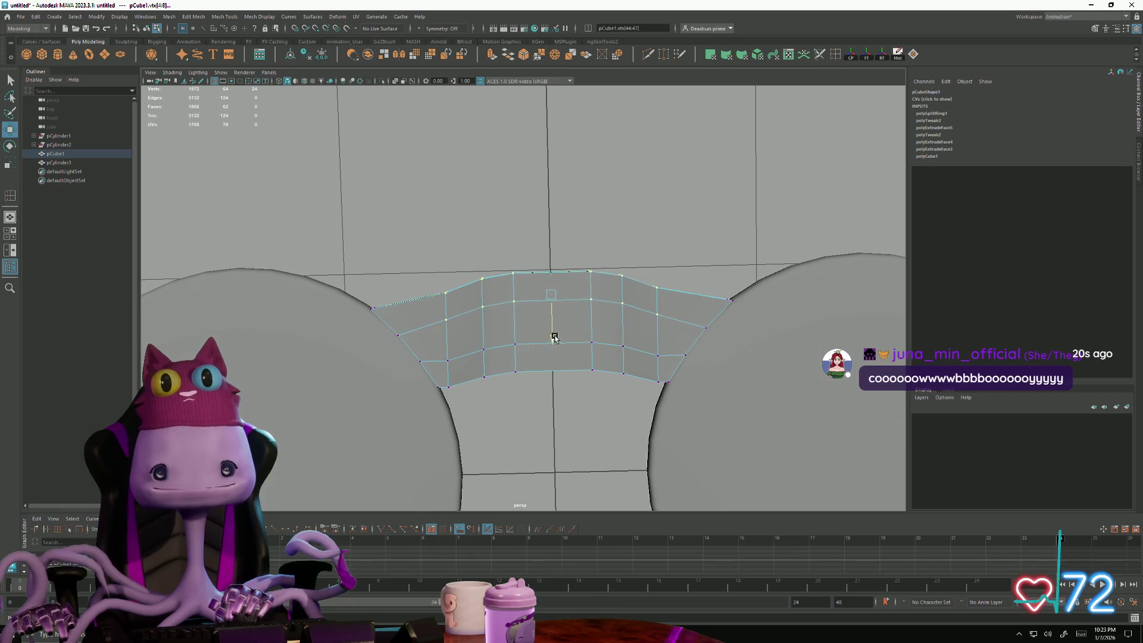
key(ctrl+z)
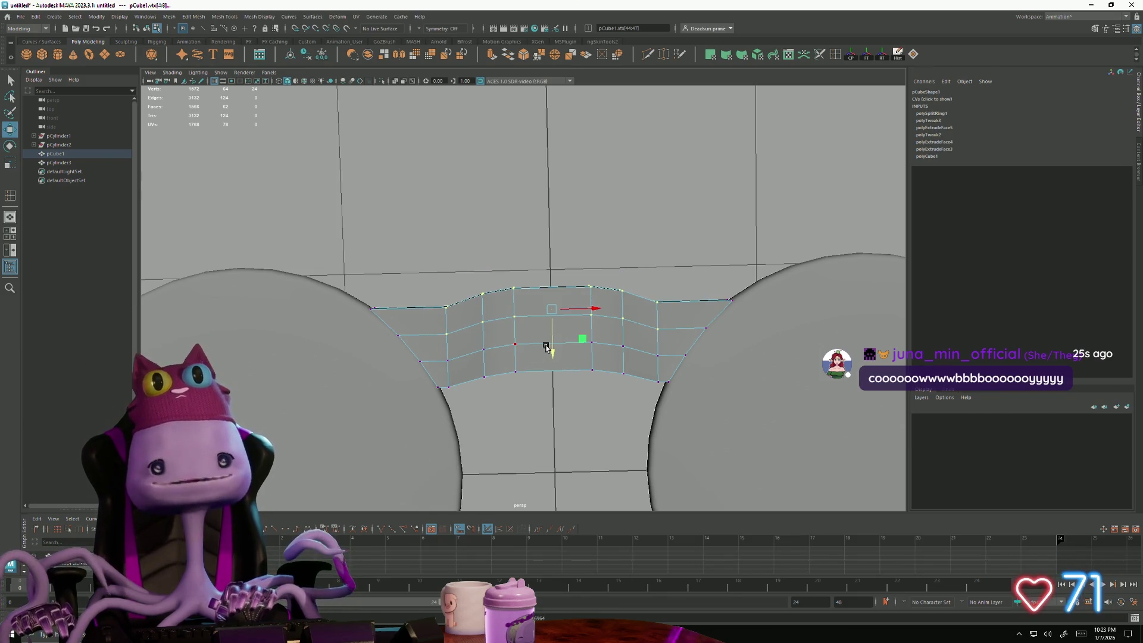
Step: Check the bench from above and below, then lower the selected geometry a bit more
mouse_move(545, 346)
alt+mouse_down()
mouse_move(533, 387)
mouse_move(542, 357)
alt+mouse_up()
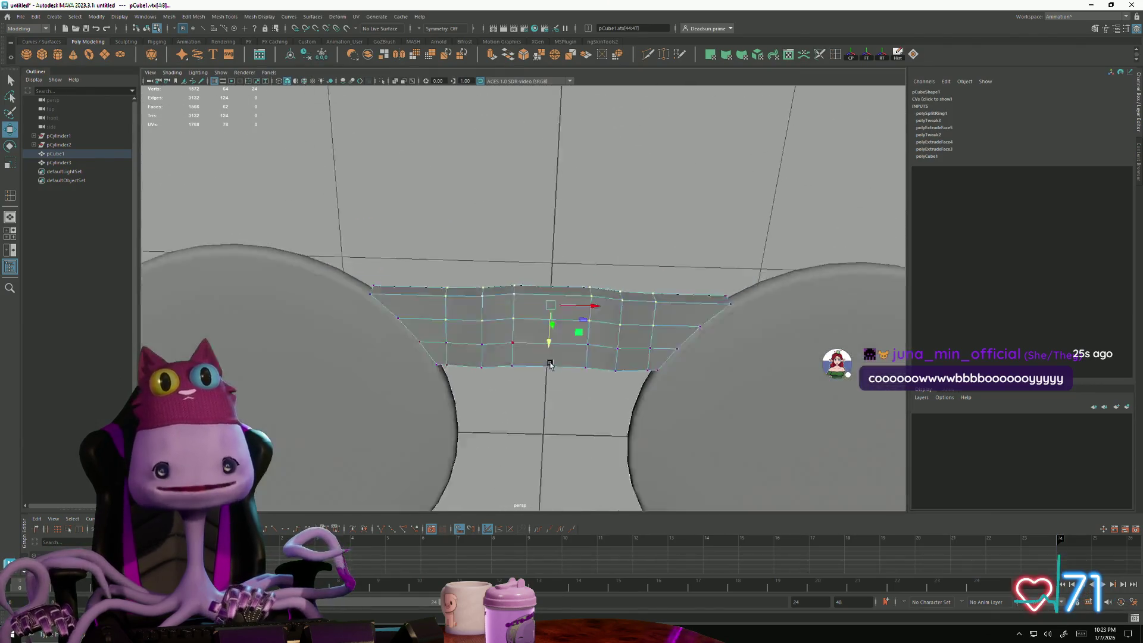
alt+right_drag(542, 357, 447, 349)
mouse_move(447, 349)
alt+mouse_down()
mouse_move(413, 377)
mouse_move(397, 337)
alt+mouse_up()
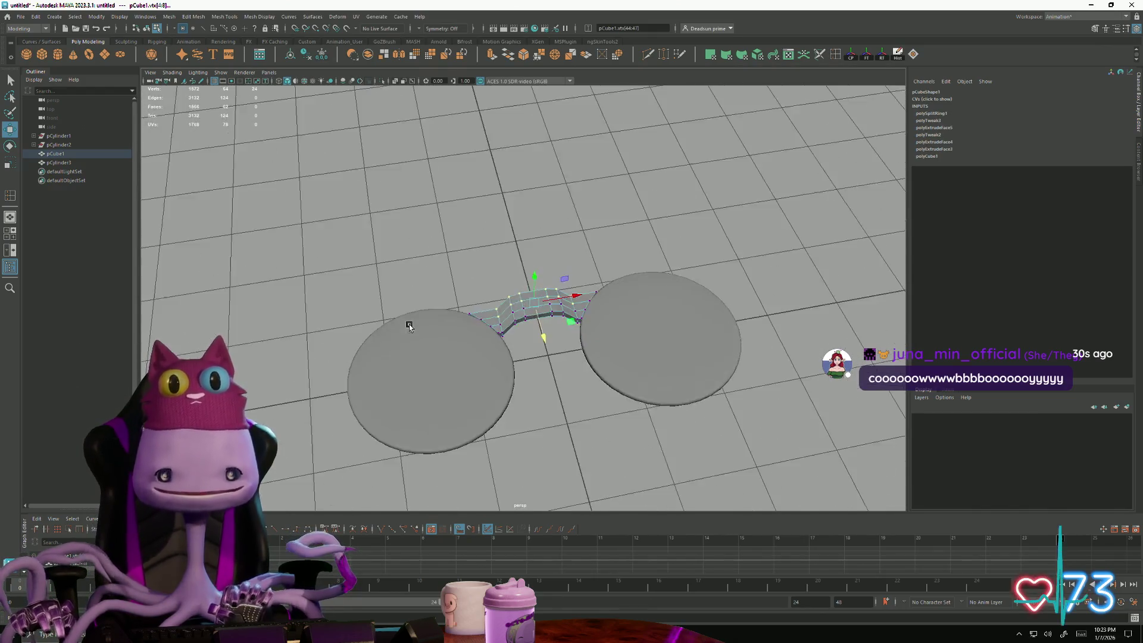
alt+right_drag(397, 338, 513, 358)
alt+drag(514, 358, 520, 295)
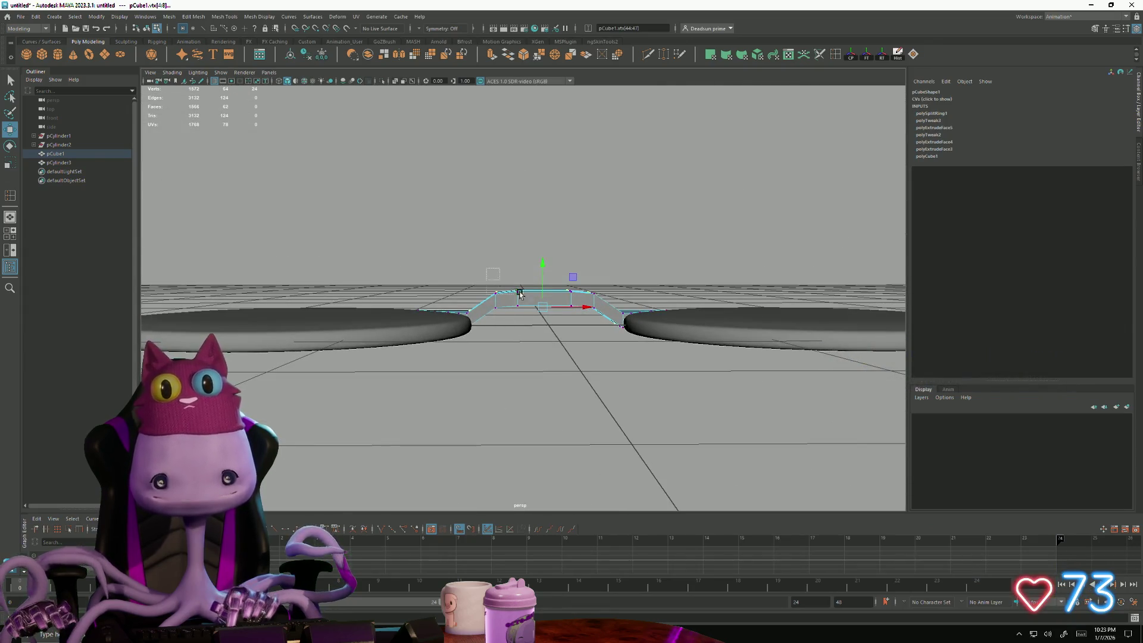
drag(544, 257, 538, 361)
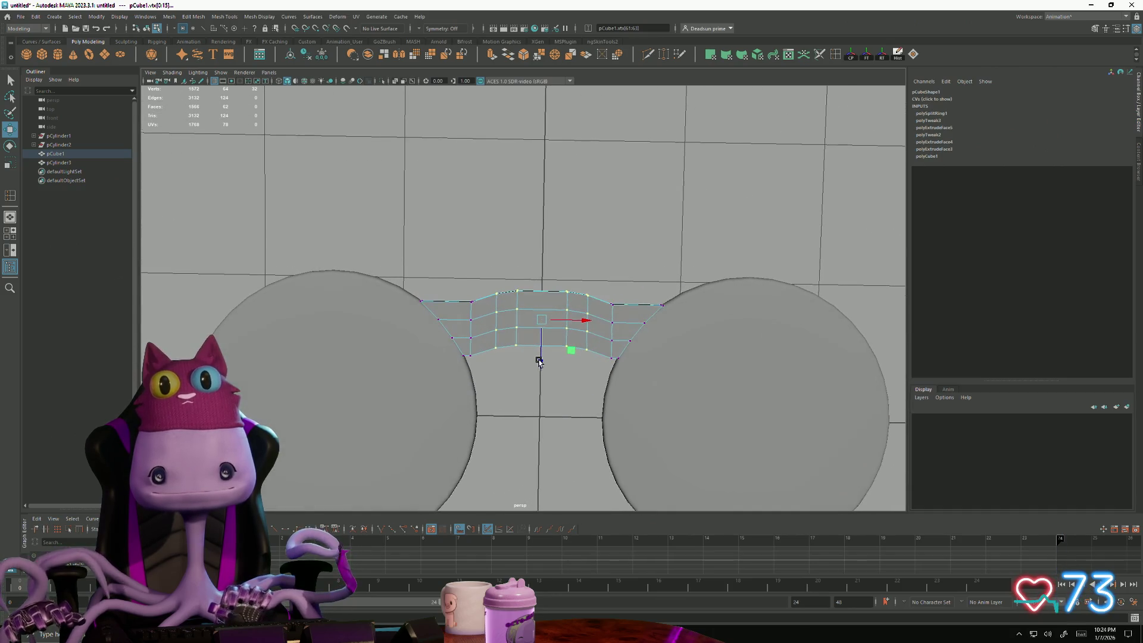
Step: Switch to the Firefox window with the character image and back to Maya
key(alt+Tab)
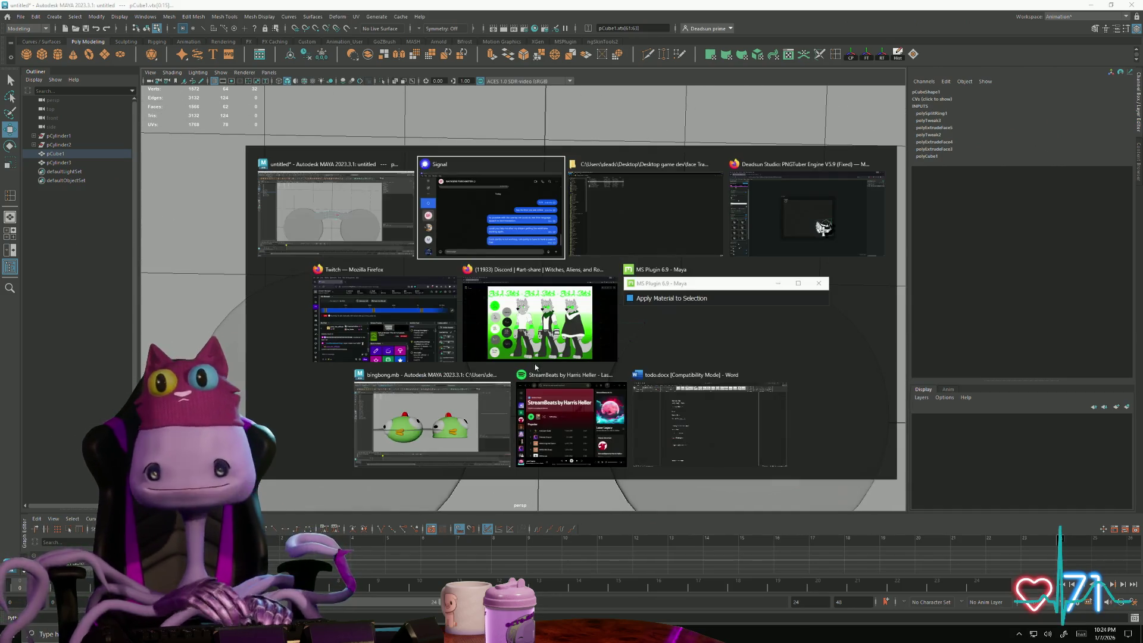
click(822, 230)
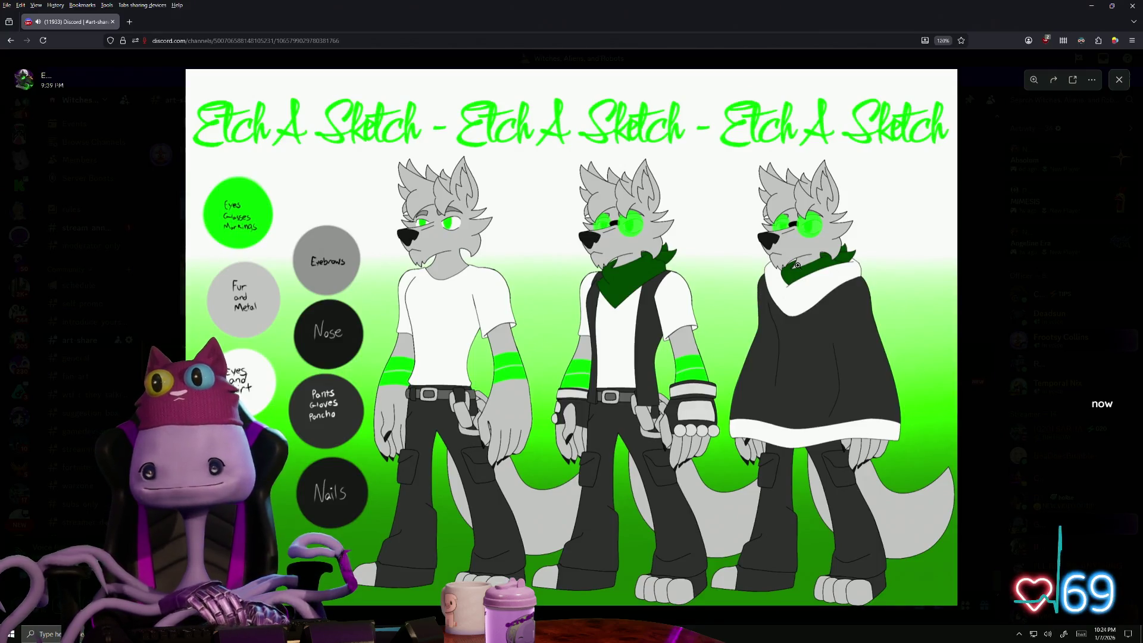
key(alt+Tab)
click(402, 326)
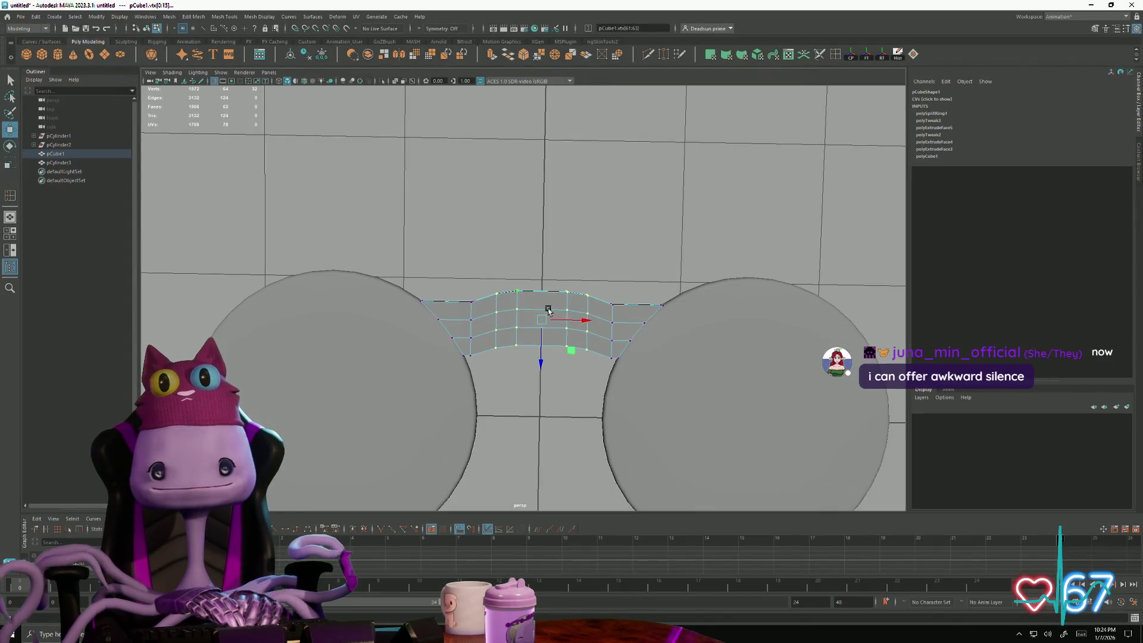
Step: Select the whole bridge object and move it down into the gap between the cylinders
alt+middle_drag(607, 373, 551, 271)
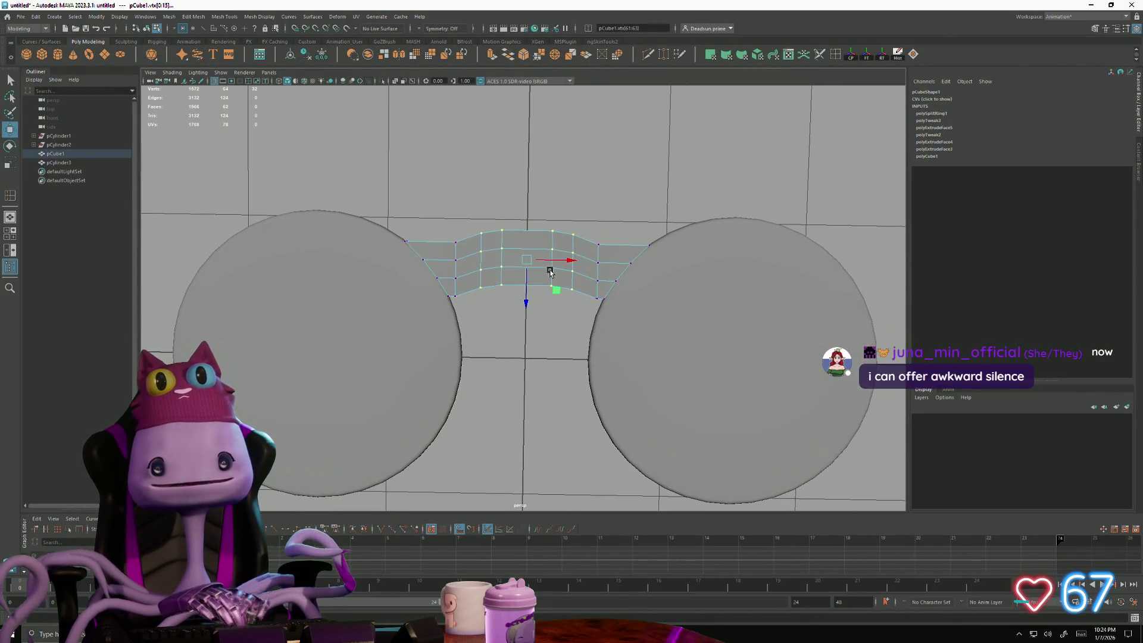
right_drag(525, 298, 526, 268)
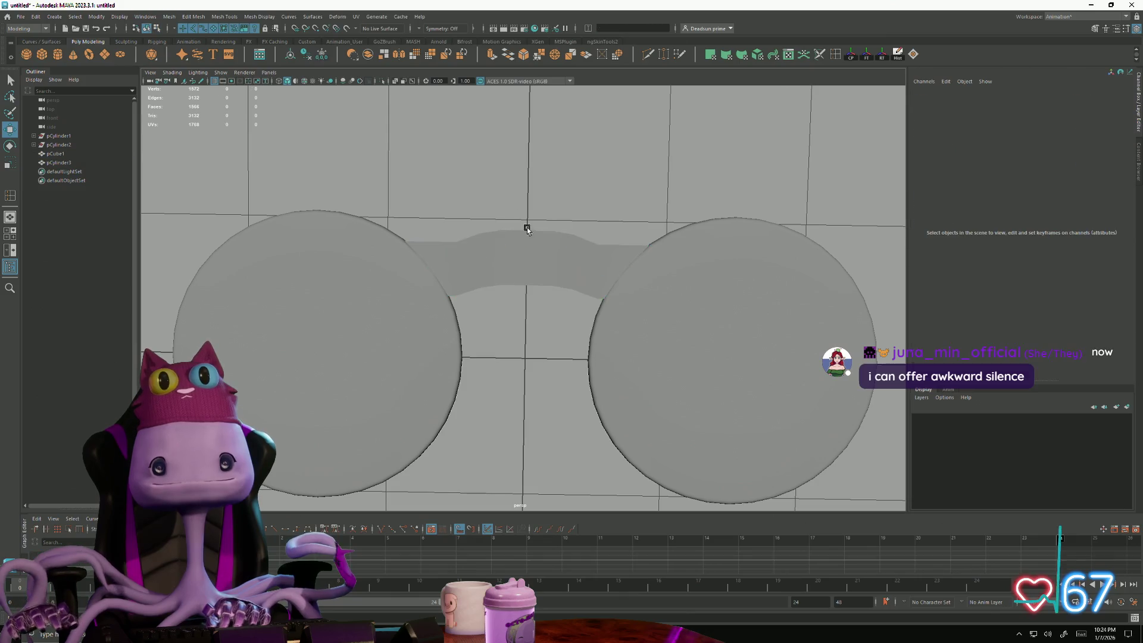
click(517, 293)
drag(528, 303, 530, 371)
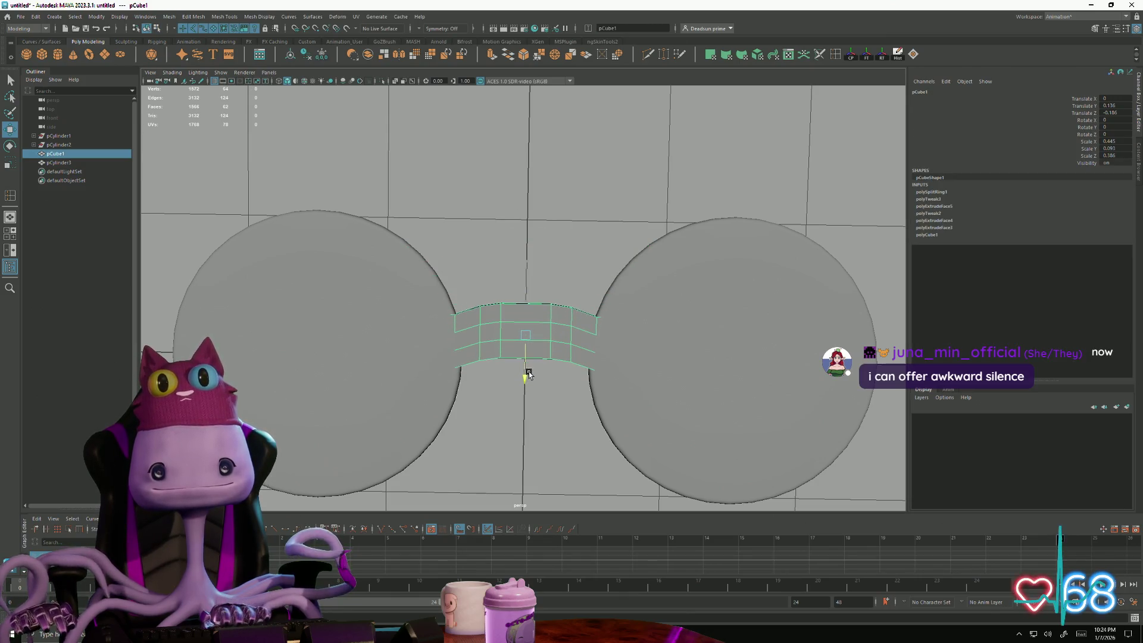
mouse_move(528, 334)
alt+mouse_down()
mouse_move(500, 295)
mouse_move(505, 328)
mouse_move(412, 312)
mouse_move(471, 356)
alt+mouse_up()
Step: Return to vertex mode (F9) and marquee-select the bridge's right-end vertices
key(F9)
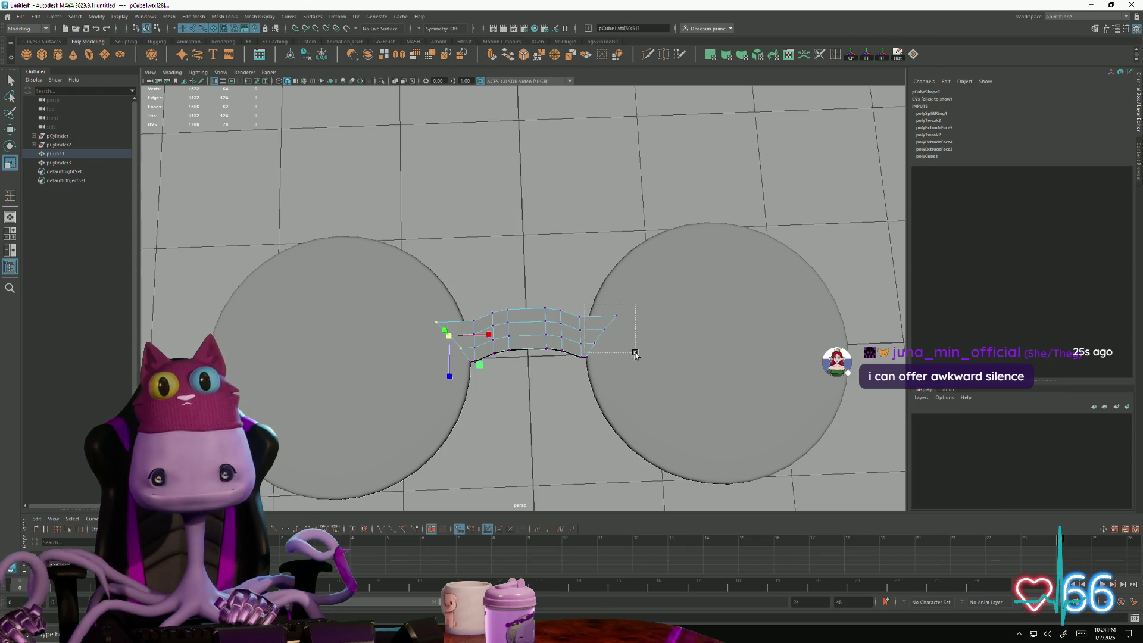
shift+drag(584, 306, 634, 354)
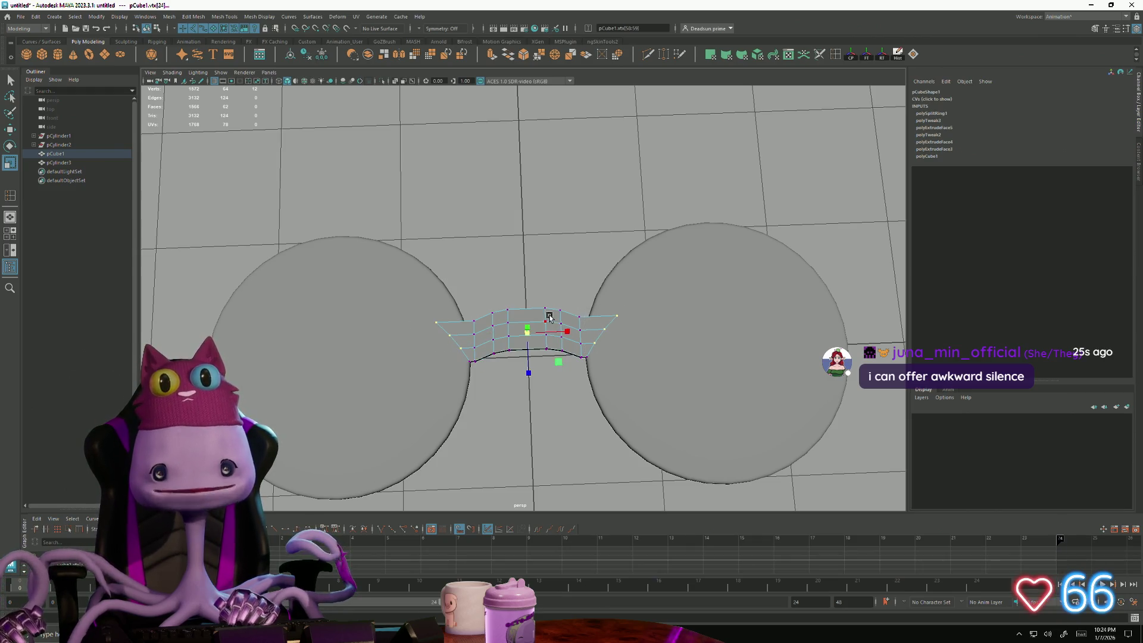
Step: Insert an edge loop across the bridge via the Mesh Tools Insert Edge Loop option box, then close Tool Settings
click(288, 16)
click(259, 16)
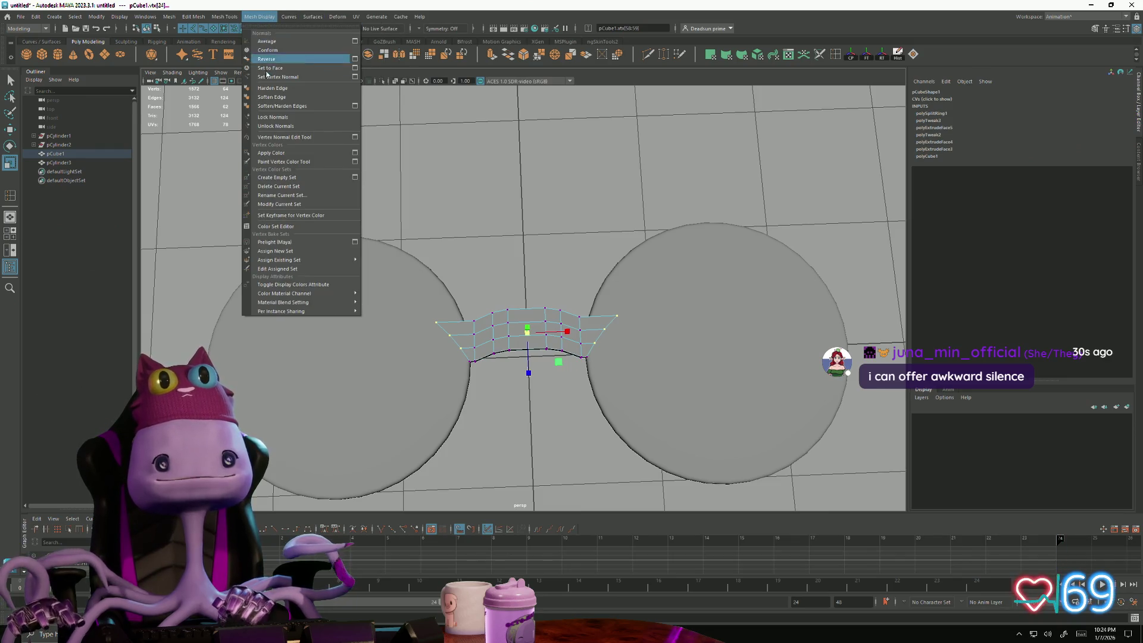
mouse_move(225, 16)
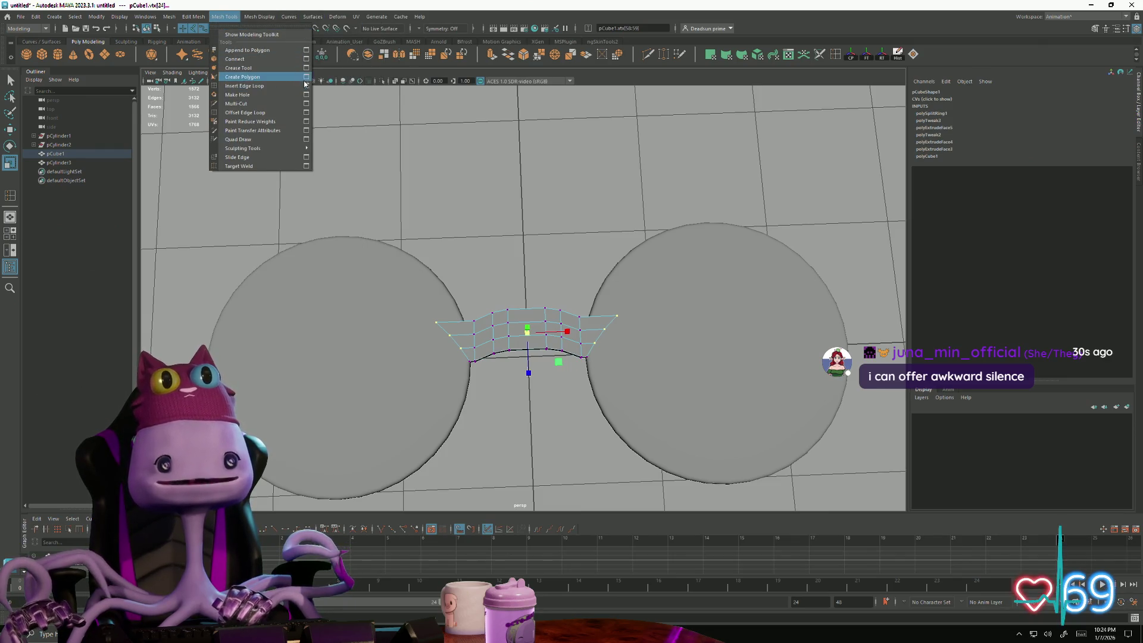
click(303, 86)
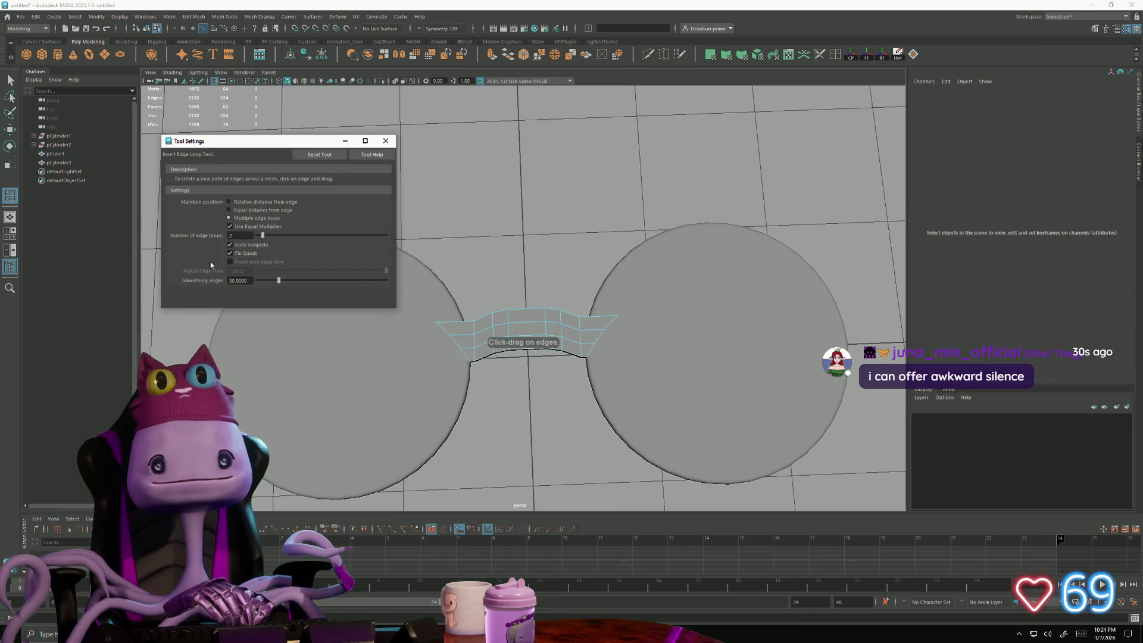
click(525, 321)
click(385, 142)
Step: Reselect pCube1 and switch it into face component mode through the marking menu
right_click(528, 298)
click(529, 297)
click(679, 304)
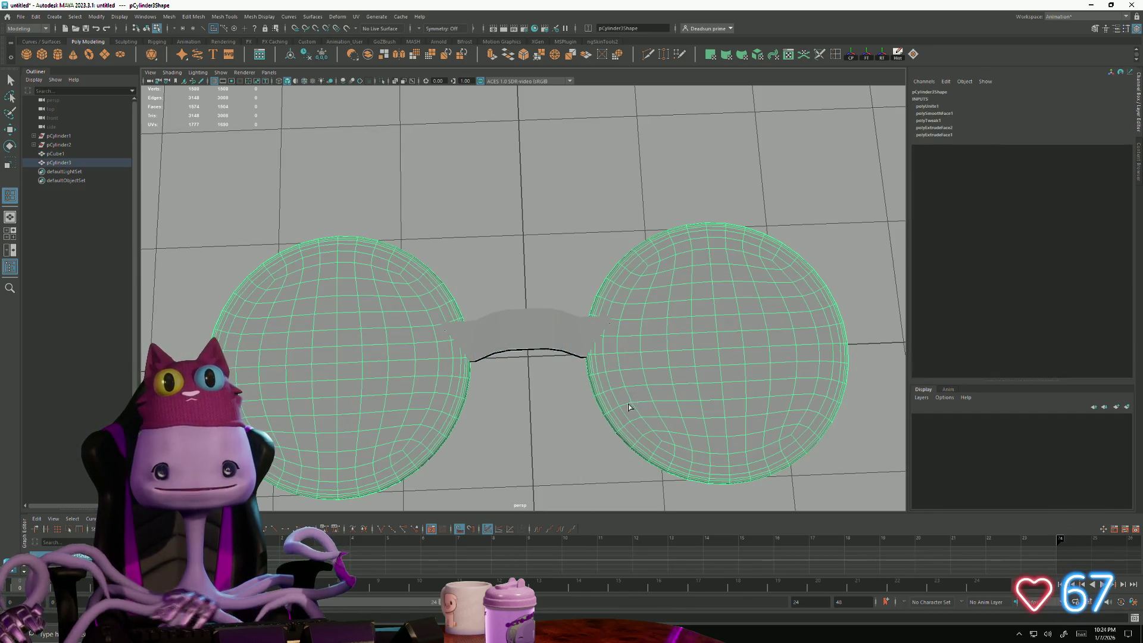
click(536, 331)
right_click(556, 338)
click(555, 362)
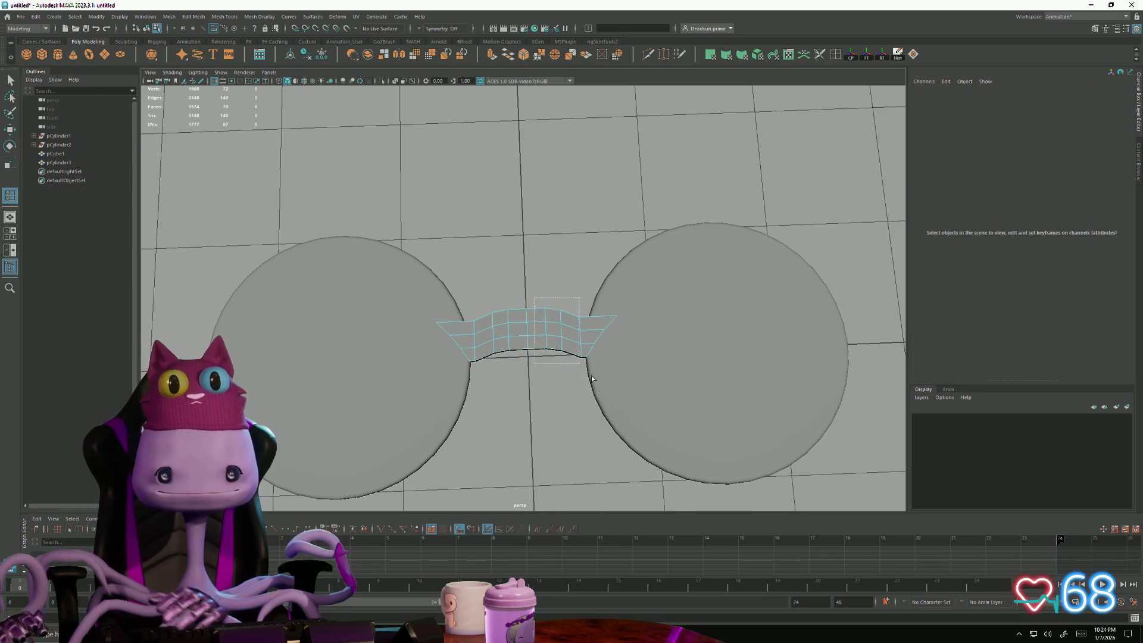
click(678, 304)
click(519, 330)
right_click(519, 328)
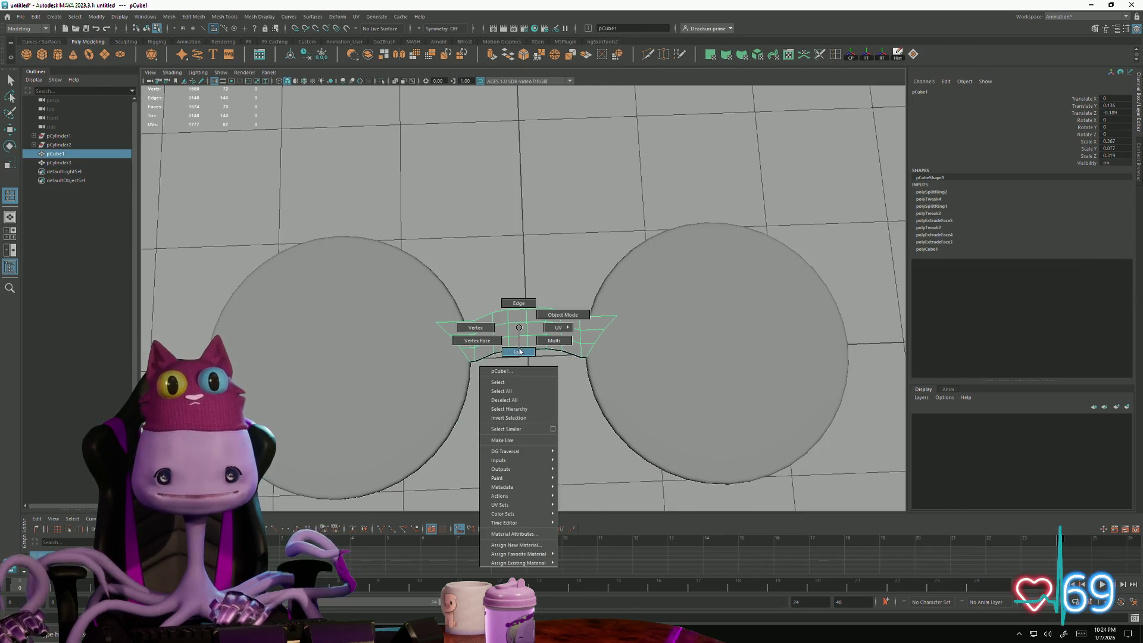
click(519, 351)
click(554, 362)
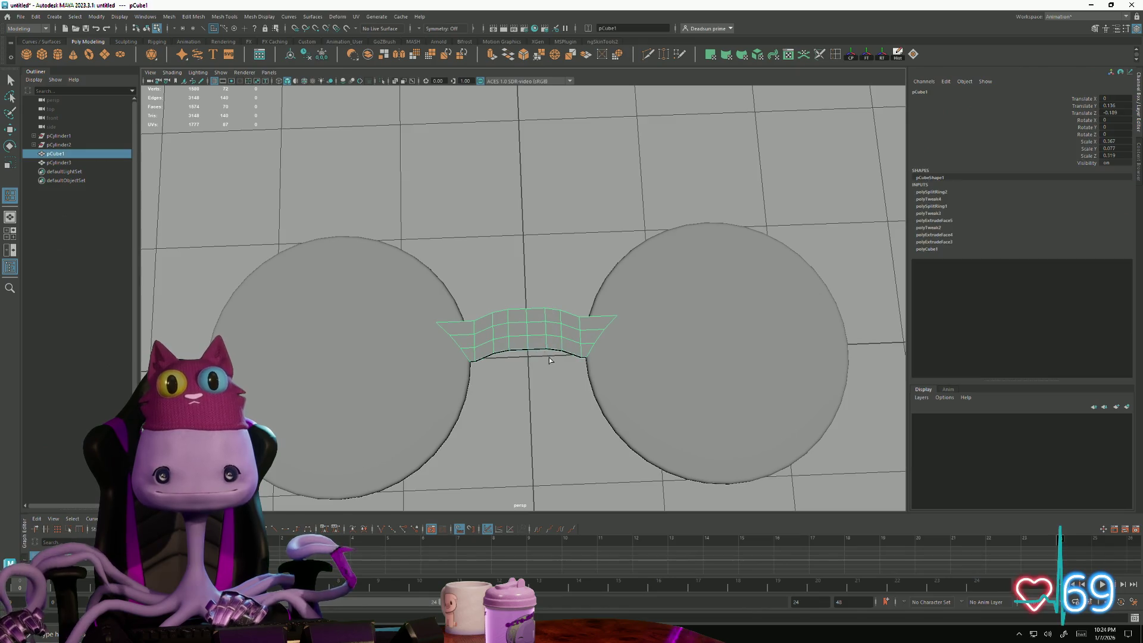
right_click(533, 326)
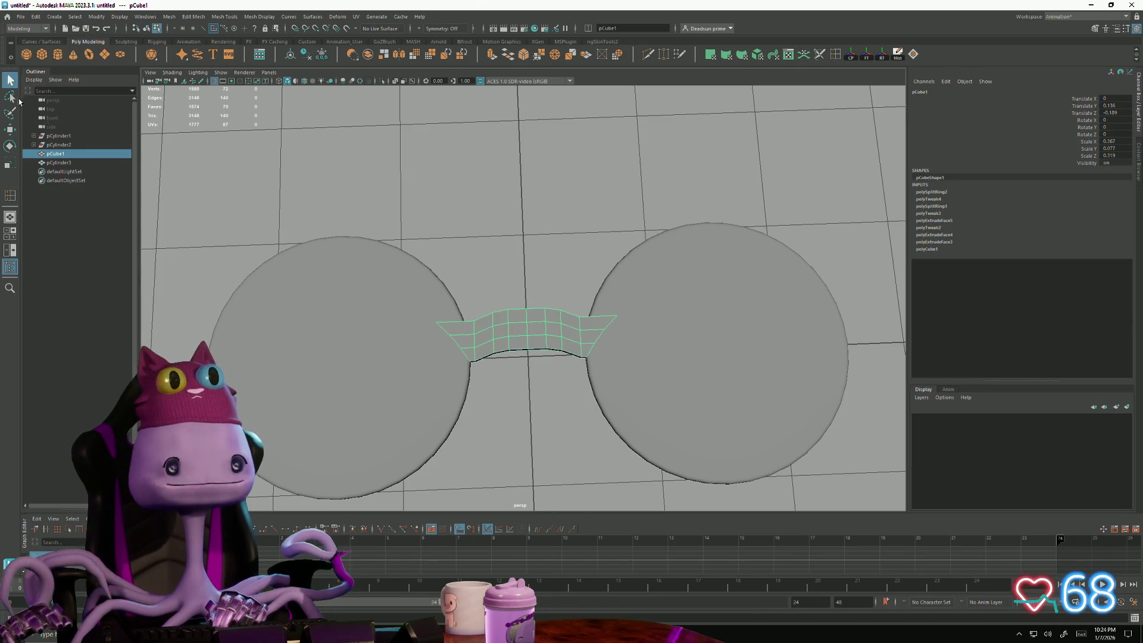
Step: Delete the right-half faces of the bridge and zoom in on the remaining left part
right_click(543, 330)
drag(528, 313, 572, 343)
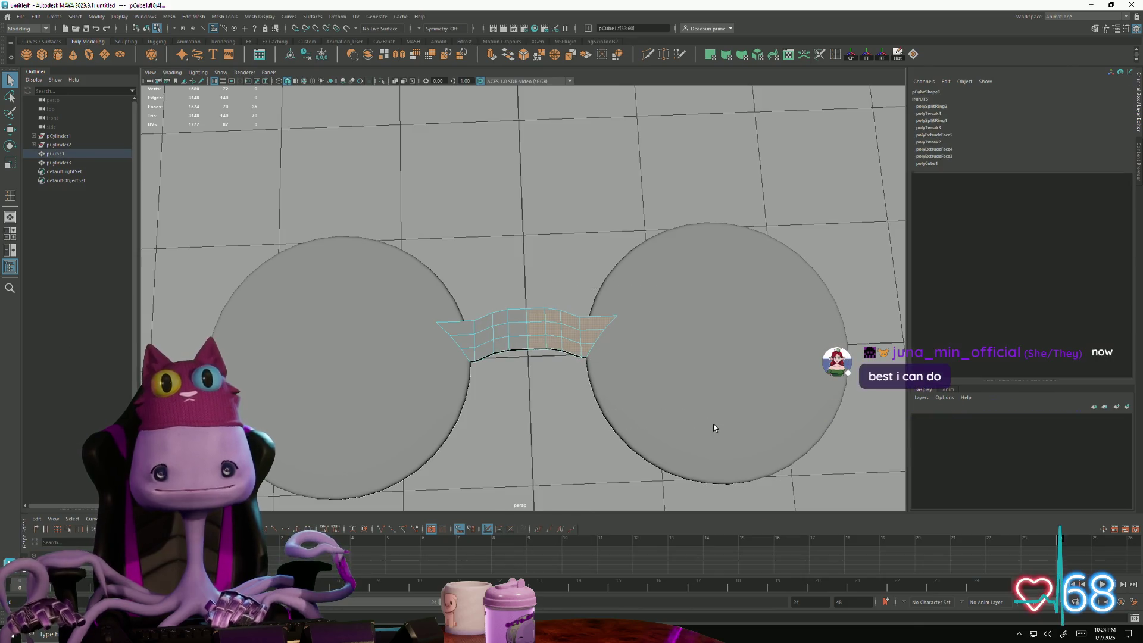
key(Delete)
mouse_move(572, 402)
alt+right_down()
mouse_move(591, 421)
mouse_move(535, 358)
alt+right_up()
mouse_move(536, 358)
alt+middle_down()
mouse_move(580, 391)
mouse_move(598, 284)
alt+middle_up()
Step: Switch the remaining mesh to vertex mode and select its edge vertices with the Move tool ready
right_drag(518, 294, 501, 339)
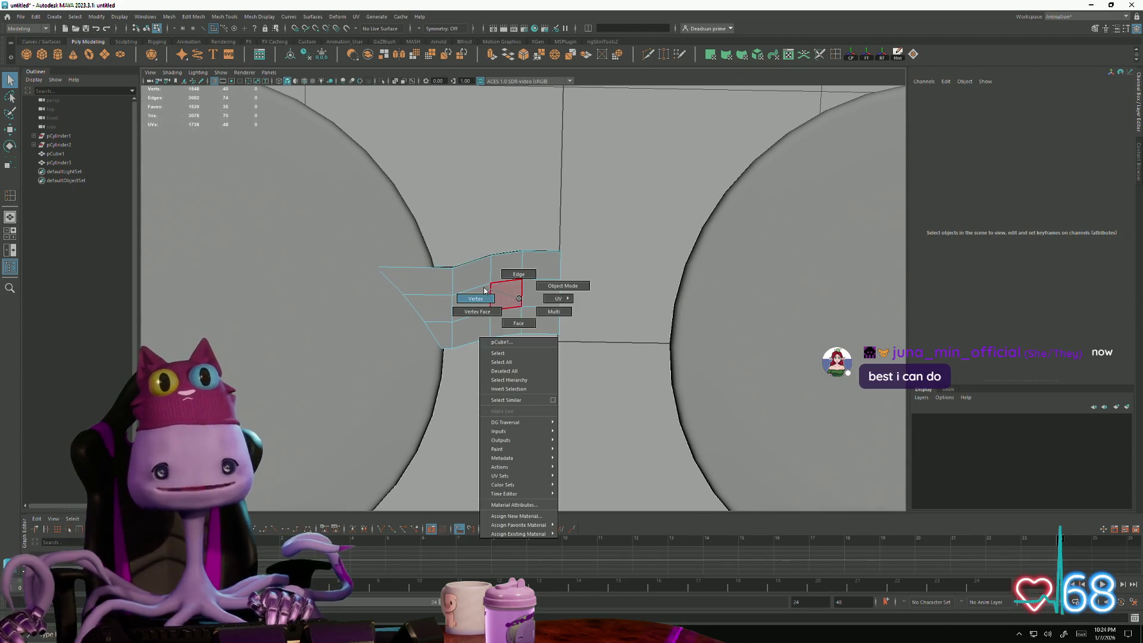
alt+middle_drag(536, 322, 564, 317)
drag(460, 255, 528, 305)
key(w)
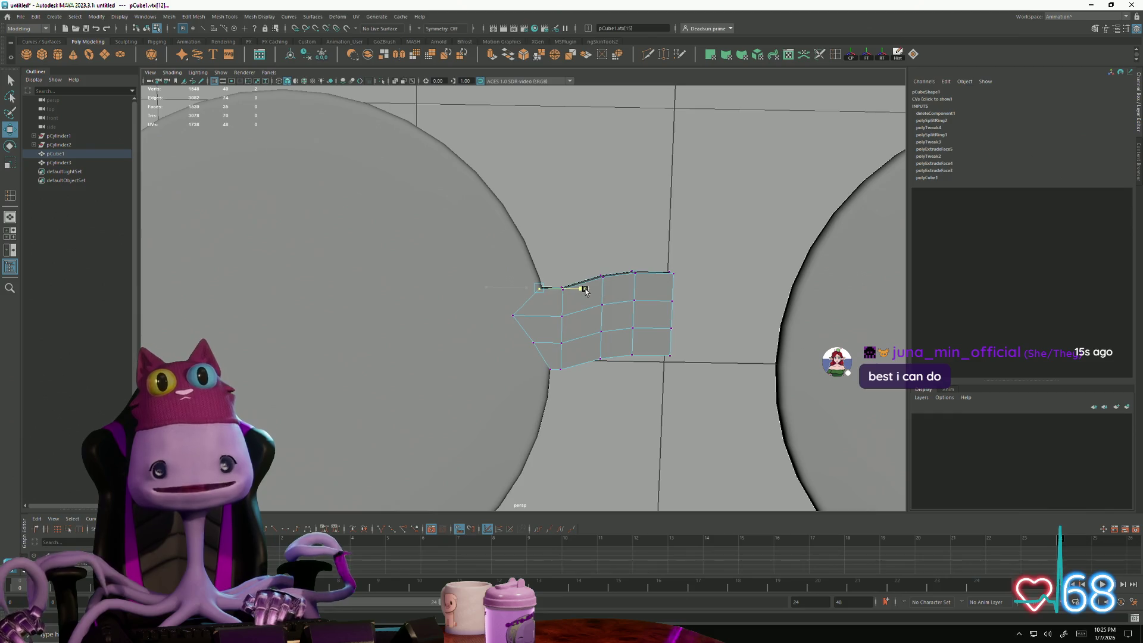
Step: Move a lower left-end vertex rightward toward the cylinder's curved edge
mouse_move(490, 295)
mouse_down()
mouse_move(555, 325)
mouse_move(597, 319)
mouse_up()
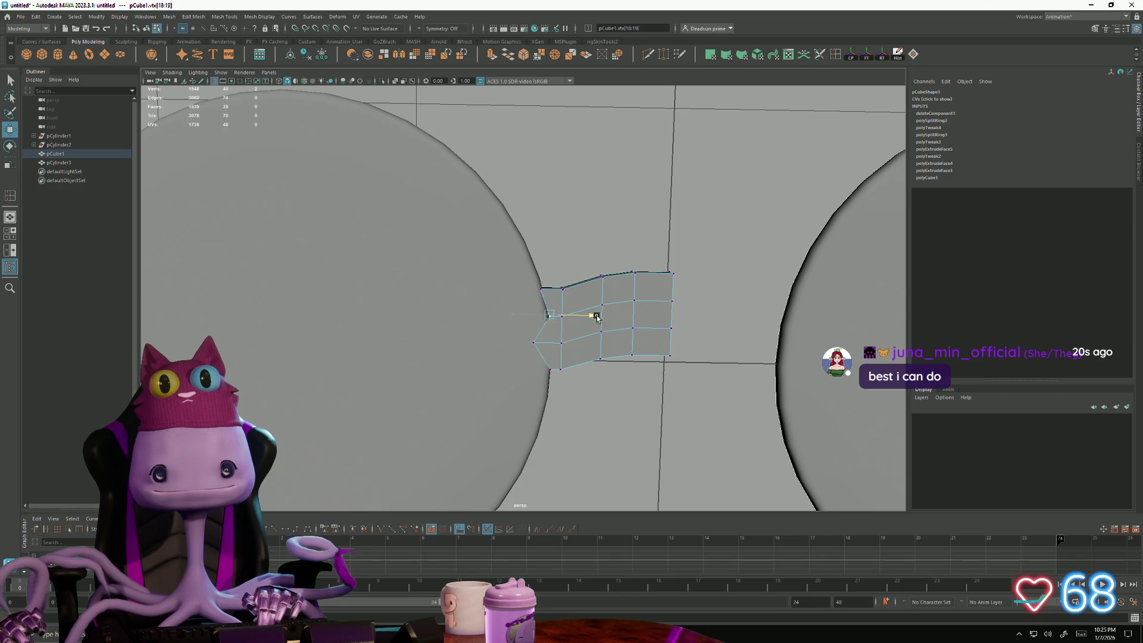
click(533, 341)
mouse_move(575, 343)
mouse_down()
mouse_move(595, 343)
mouse_move(567, 317)
mouse_move(606, 364)
mouse_move(536, 309)
mouse_up()
Step: Nudge the left-end vertex column and its corner vertex down so the edge follows the cylinder rim
drag(509, 268, 616, 339)
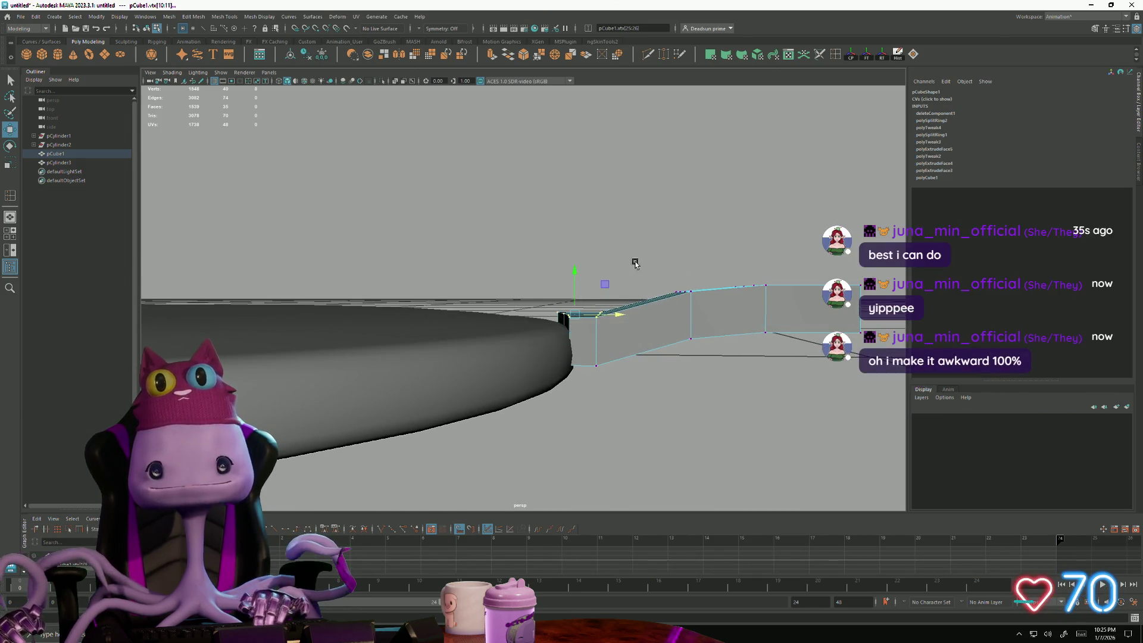
drag(635, 262, 835, 307)
mouse_move(689, 256)
mouse_down()
mouse_move(667, 343)
mouse_move(678, 299)
mouse_move(684, 358)
mouse_up()
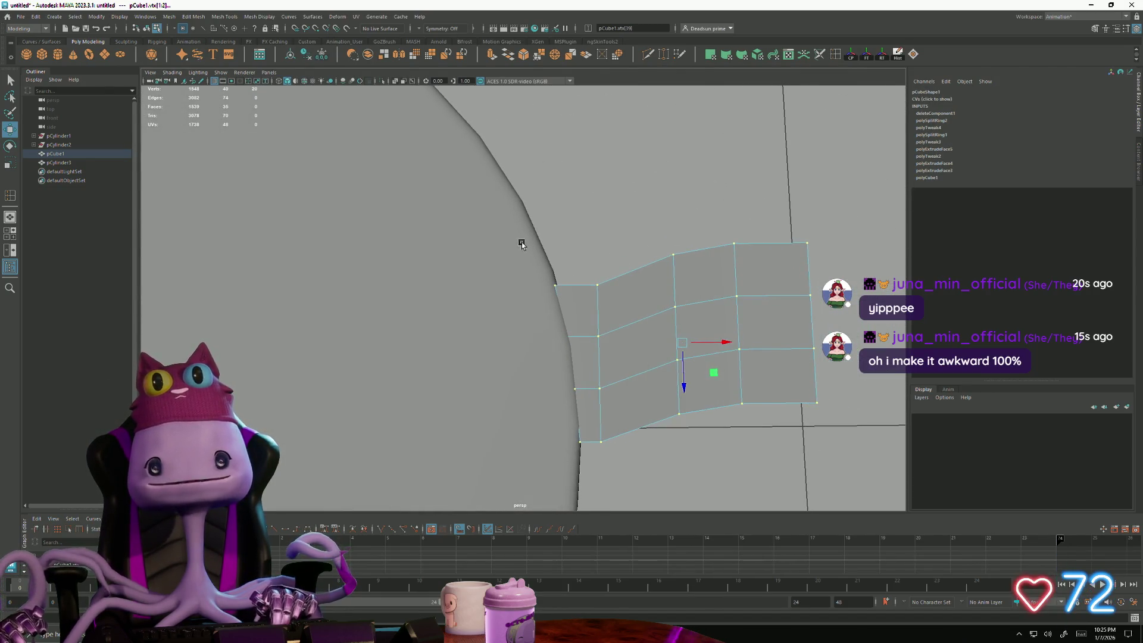
mouse_move(521, 252)
mouse_down()
mouse_move(574, 299)
mouse_move(576, 356)
mouse_move(623, 341)
mouse_up()
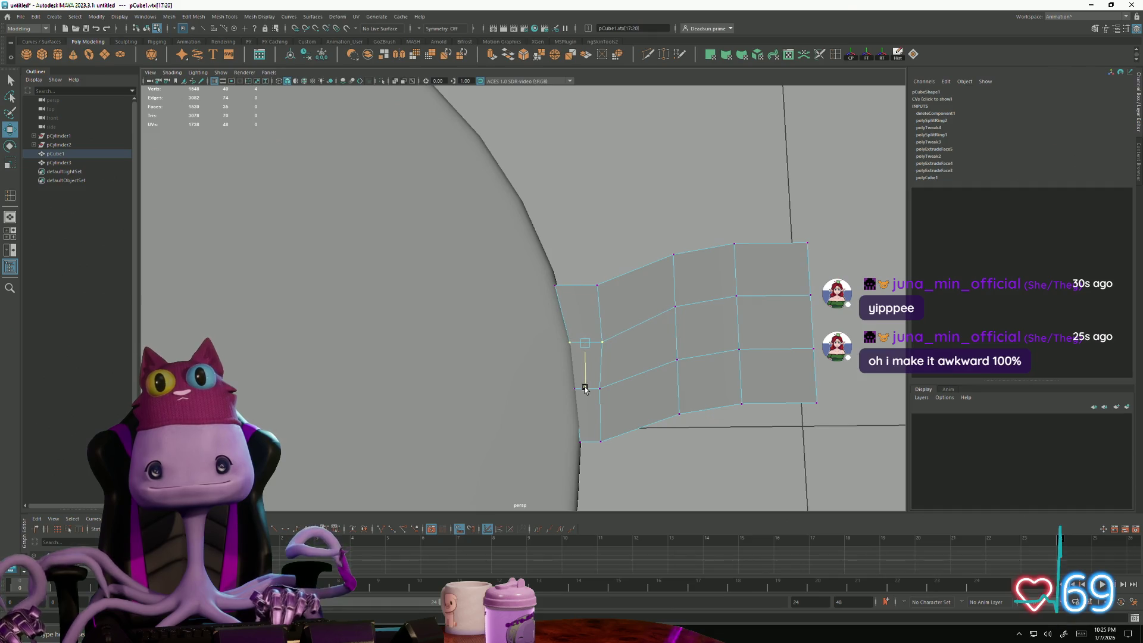
mouse_move(541, 371)
mouse_down()
mouse_move(593, 402)
mouse_move(628, 392)
mouse_up()
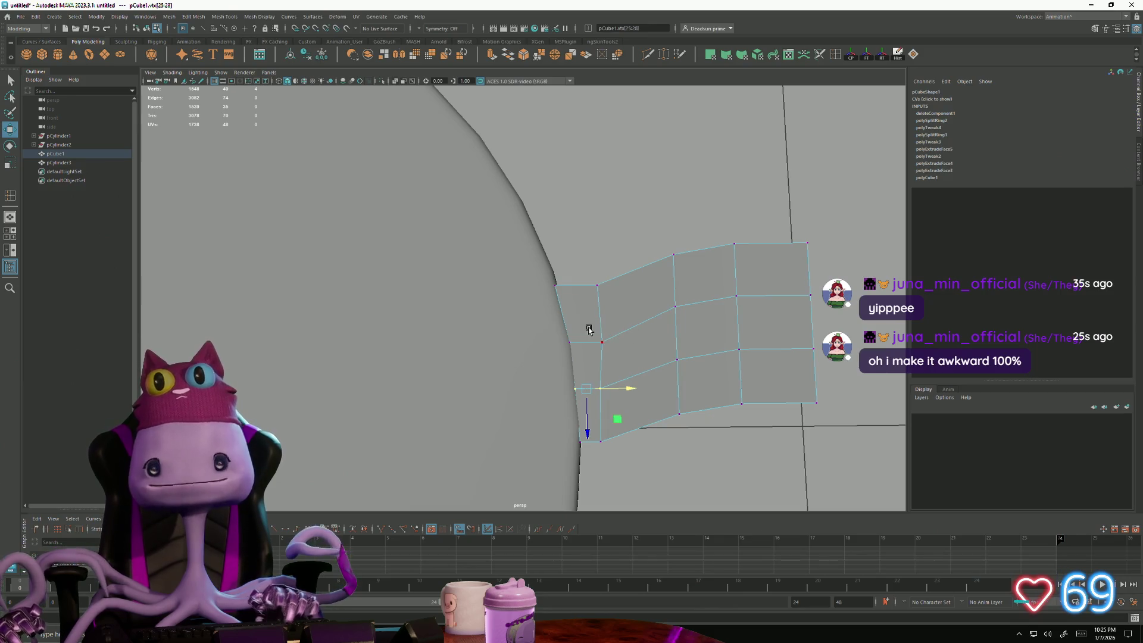
mouse_move(588, 314)
alt+mouse_down()
mouse_move(728, 296)
mouse_move(625, 303)
alt+mouse_up()
Step: Reposition the top-row, corner and inner vertices one by one to even out the wall's grid
click(559, 260)
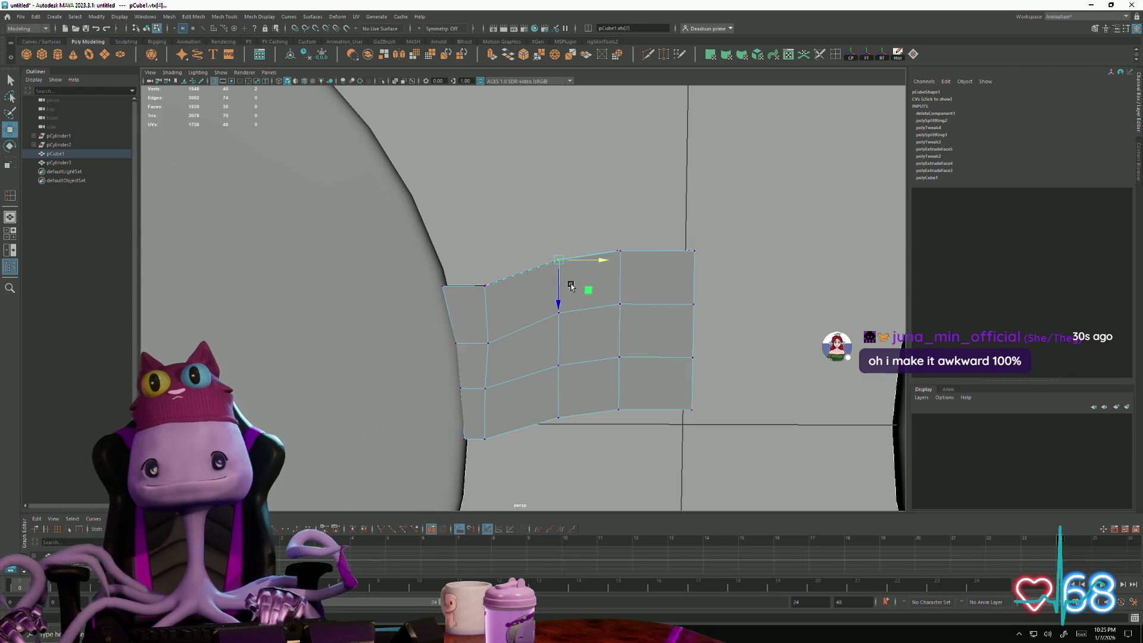
click(712, 284)
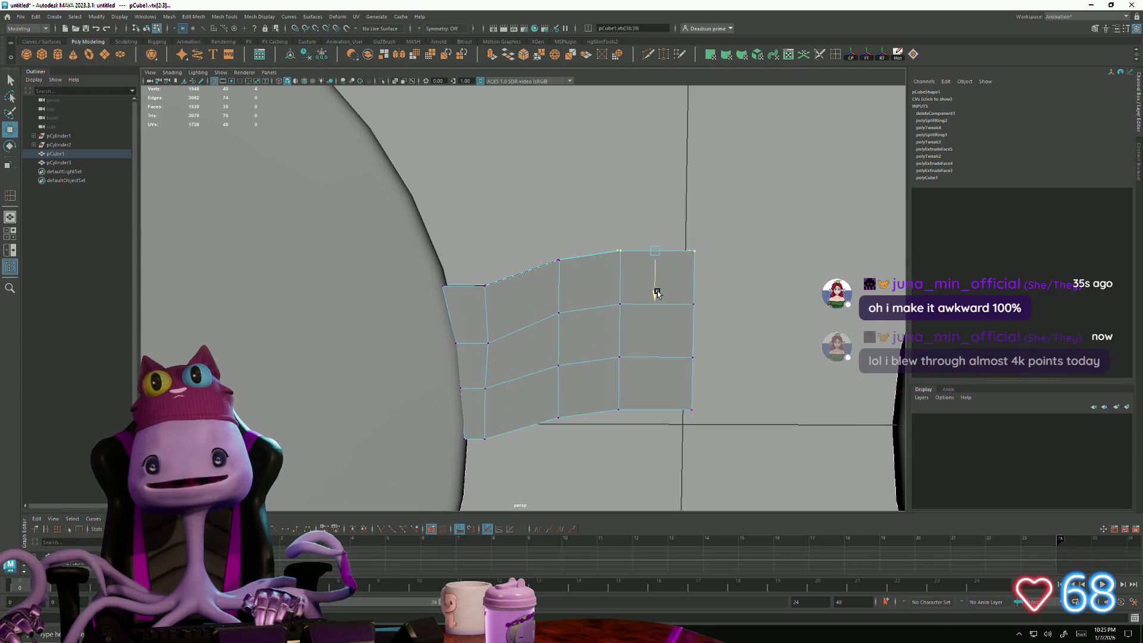
click(657, 303)
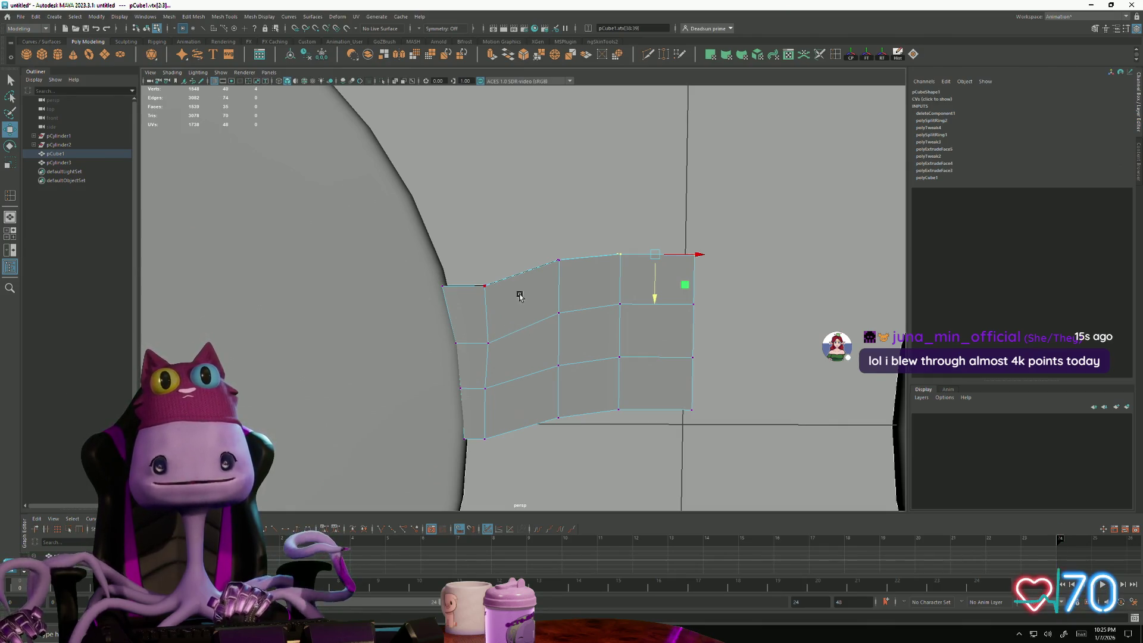
click(622, 307)
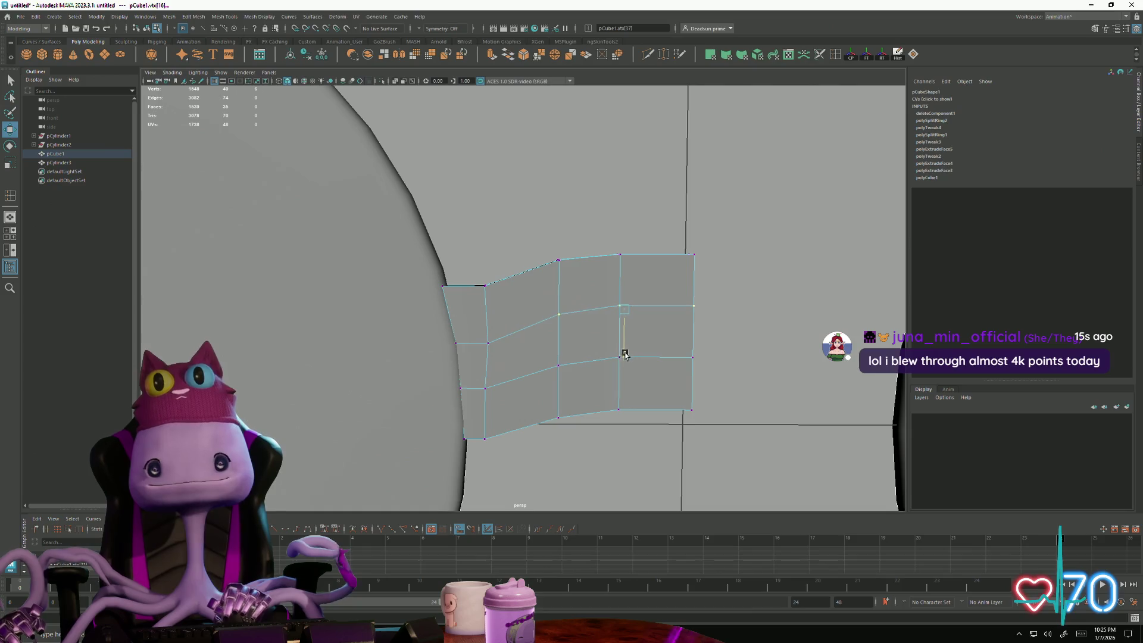
mouse_move(465, 309)
mouse_down()
mouse_move(502, 357)
mouse_move(488, 374)
mouse_up()
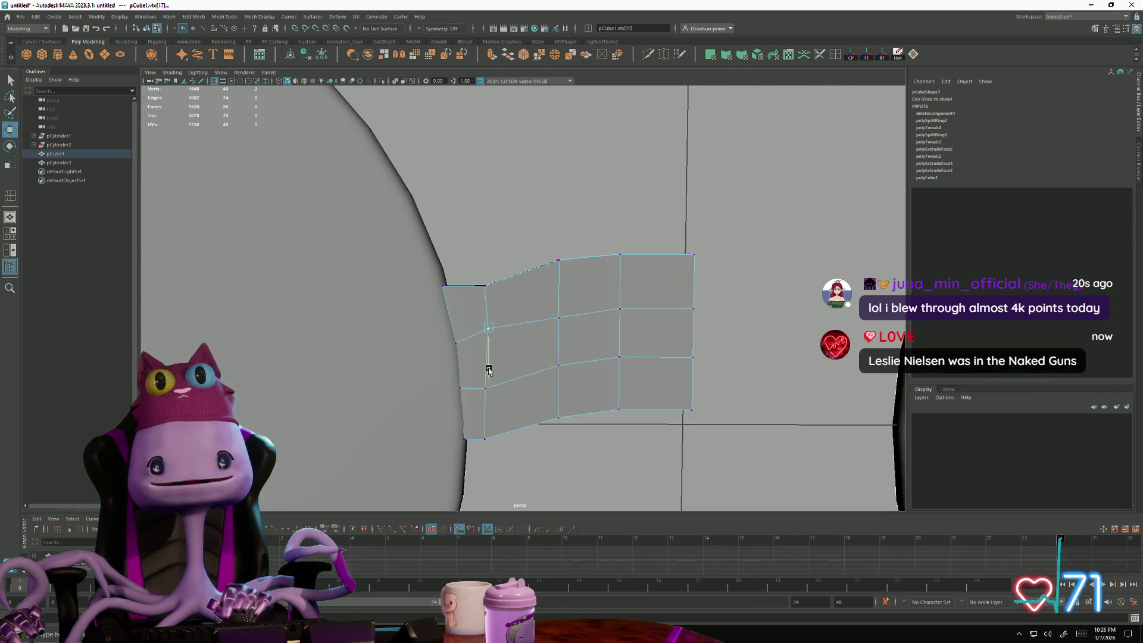
drag(542, 338, 590, 357)
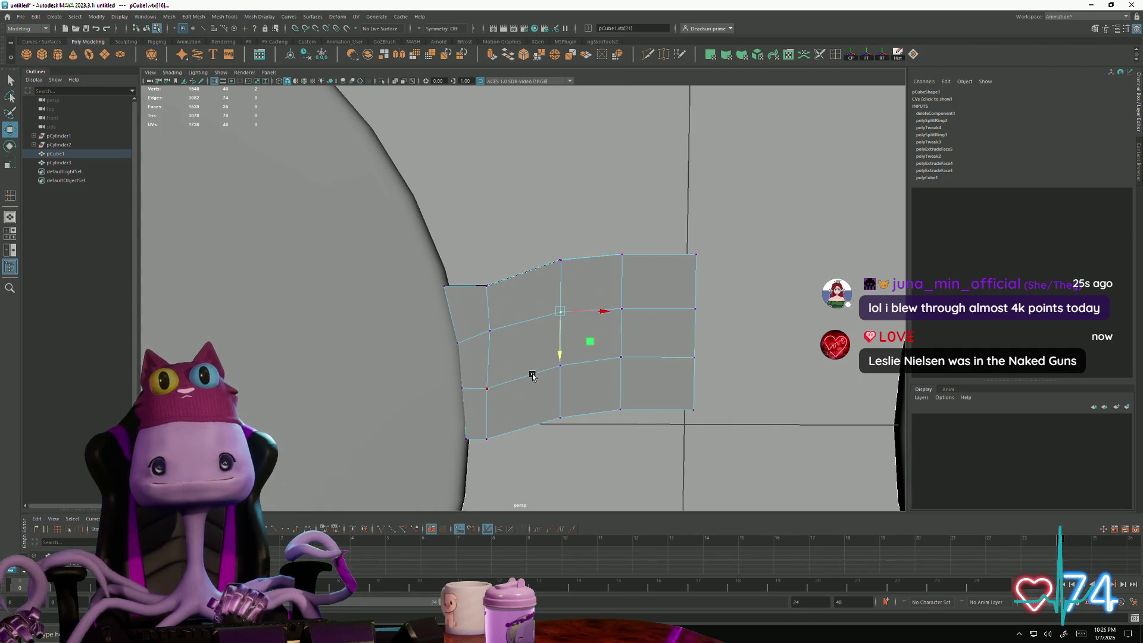
alt+middle_drag(498, 374, 510, 328)
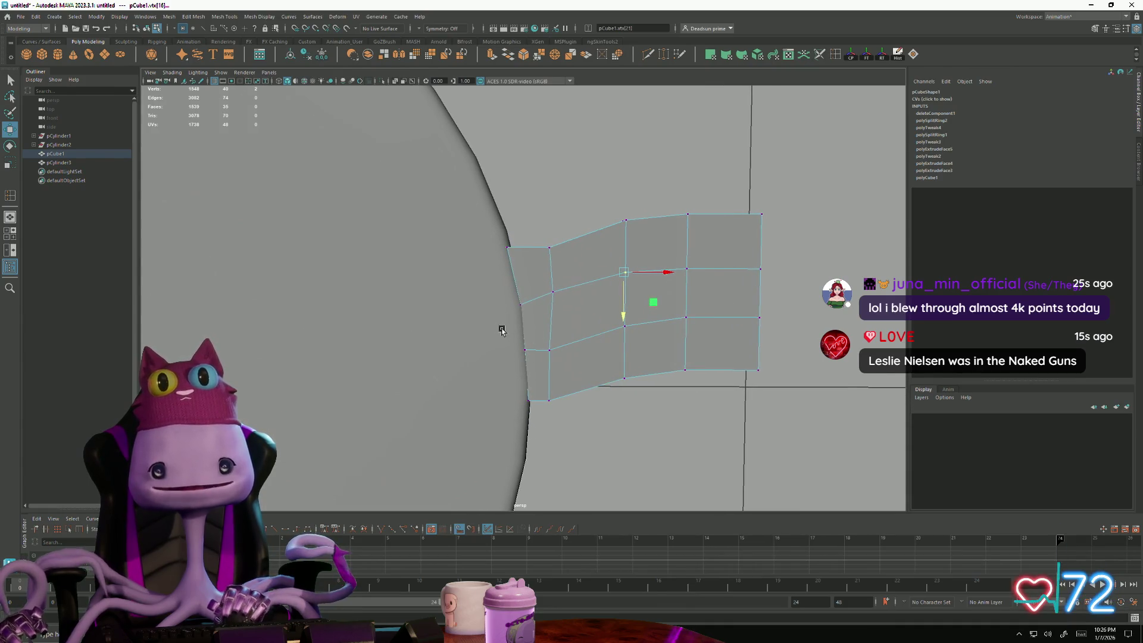
Step: Adjust the lower inner and bottom vertices near the cylinder for a snug fit
drag(579, 366, 597, 353)
click(546, 282)
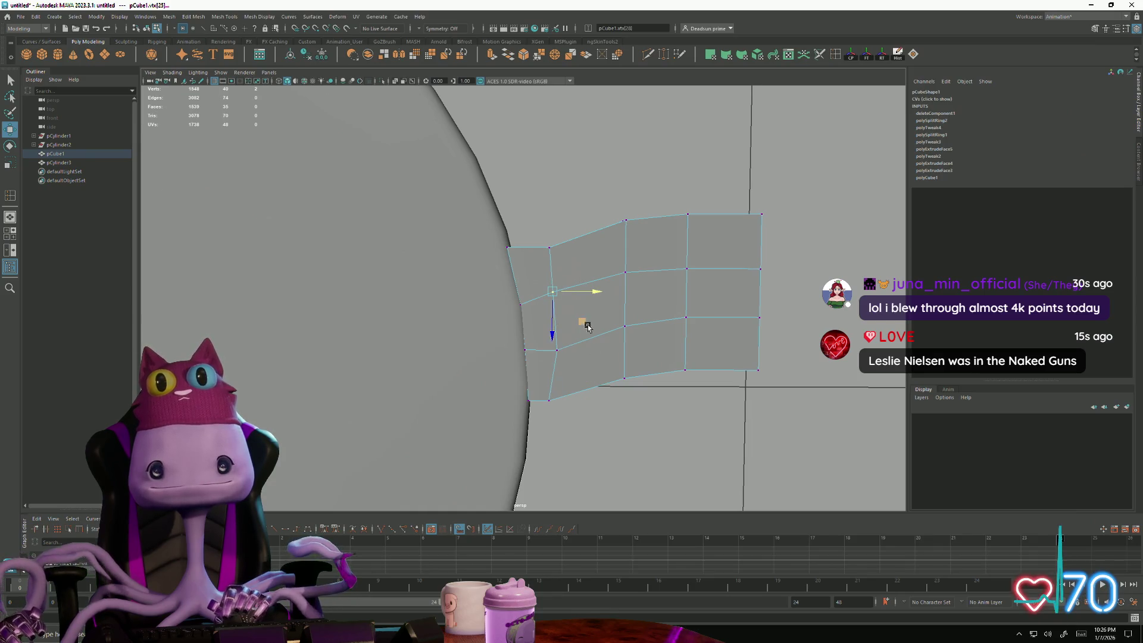
click(547, 398)
mouse_move(554, 403)
alt+mouse_down()
mouse_move(593, 421)
mouse_move(588, 409)
alt+mouse_up()
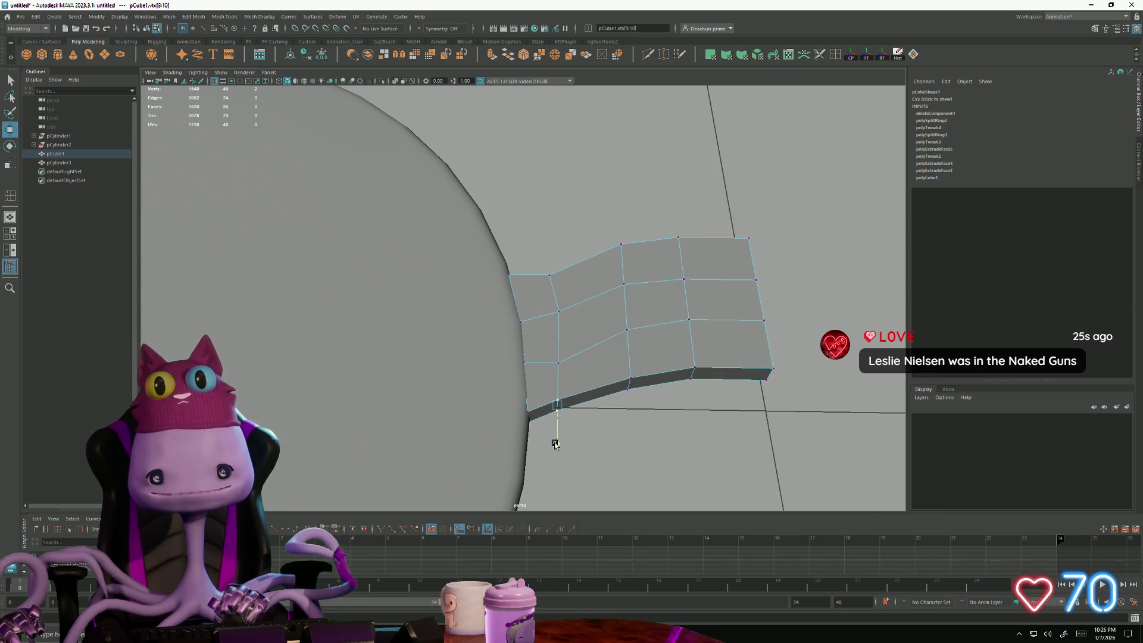
Step: Orbit around the mesh to check the fit and nudge the neighbouring left-edge vertex
mouse_move(563, 445)
alt+mouse_down()
mouse_move(515, 359)
mouse_move(570, 360)
alt+mouse_up()
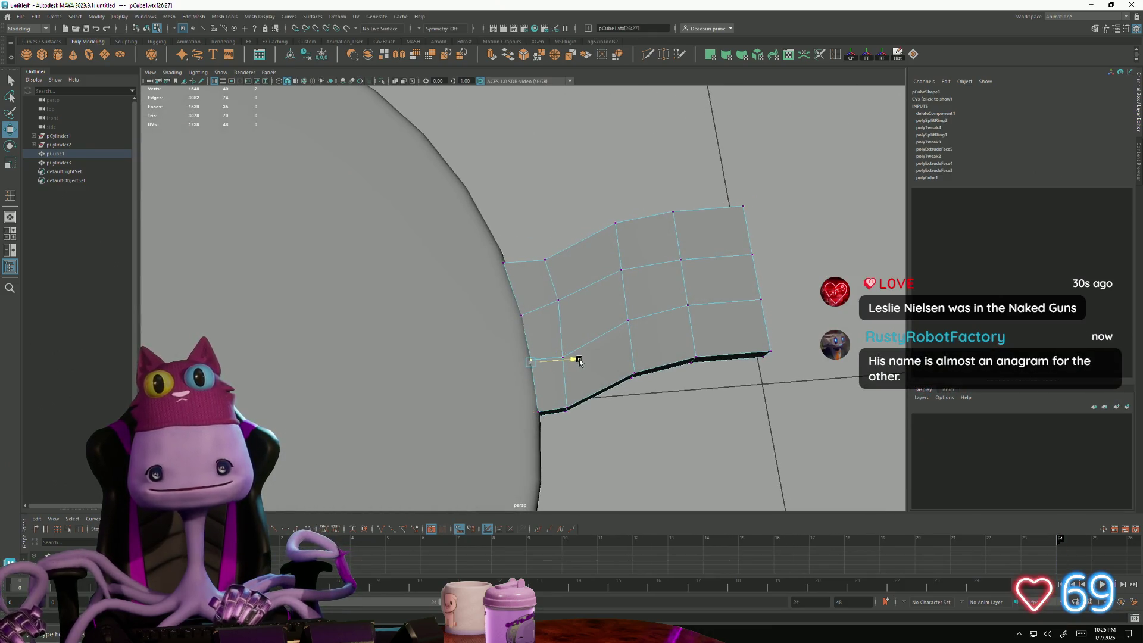
alt+drag(580, 361, 543, 316)
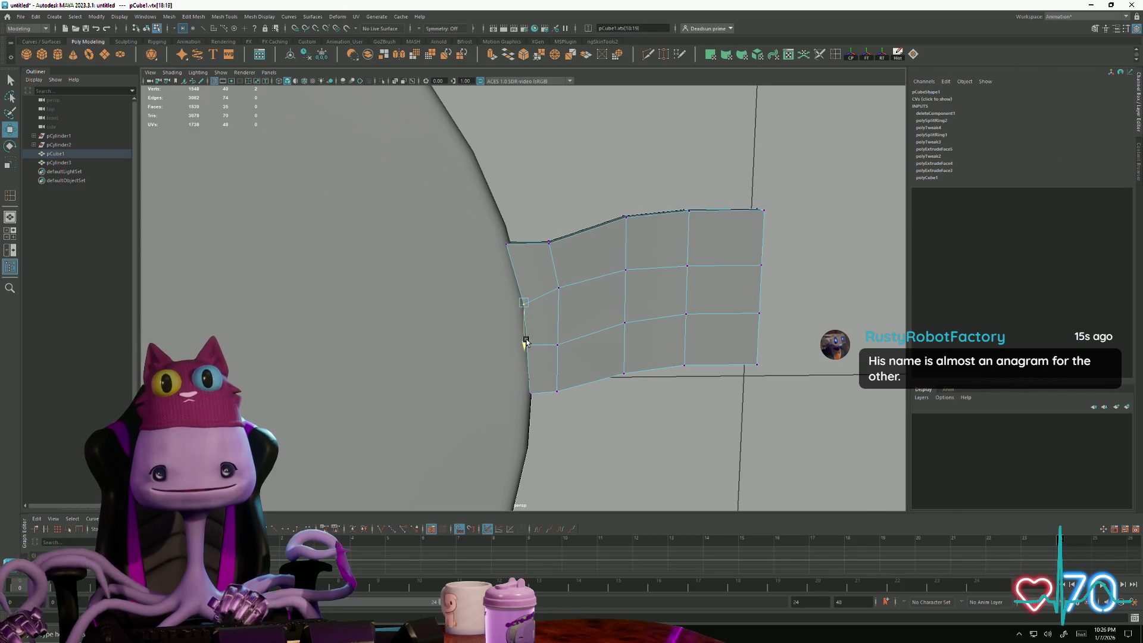
click(558, 286)
alt+drag(571, 295, 553, 354)
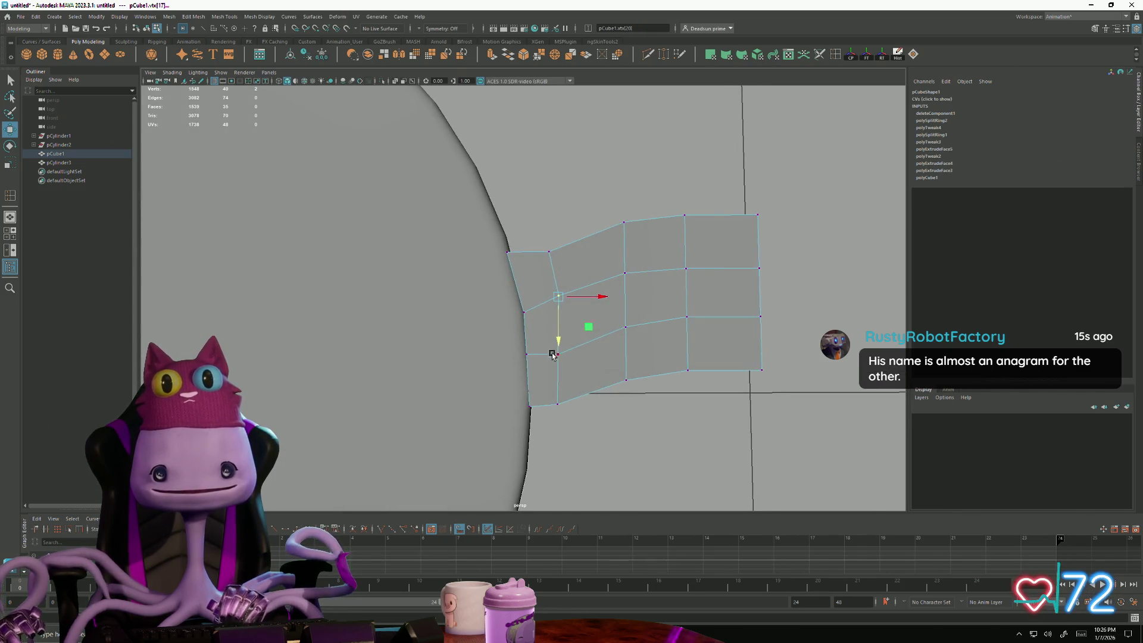
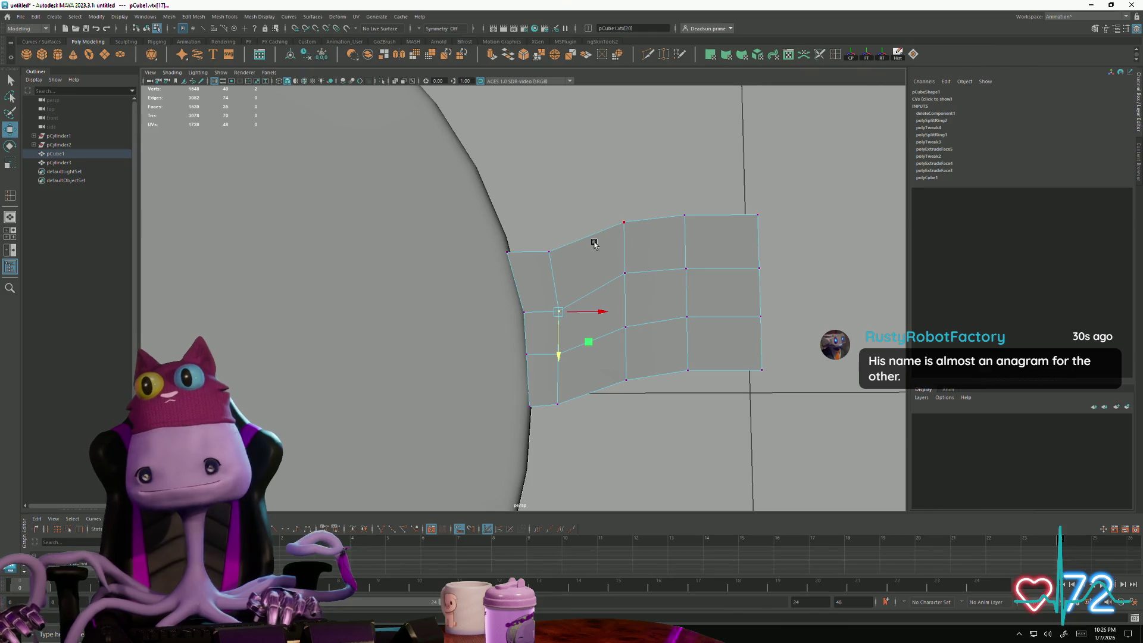
Step: Move pCube1's inner-column vertices so the bridge's inner side curves along the lens rim
drag(598, 251, 653, 305)
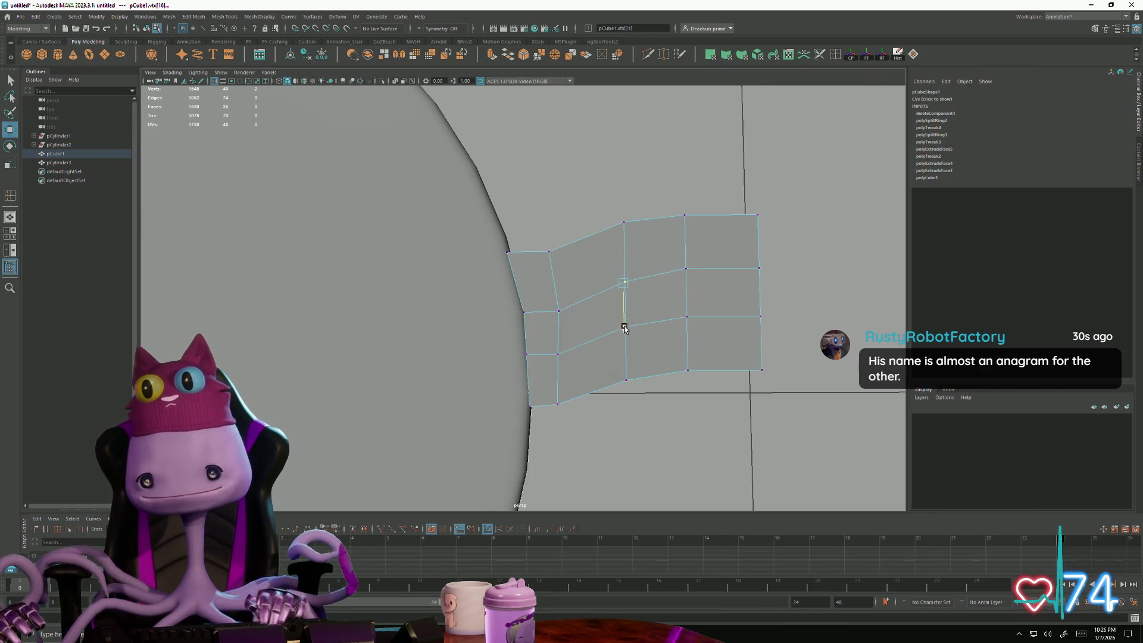
mouse_move(658, 240)
mouse_down()
mouse_move(723, 299)
mouse_move(685, 295)
mouse_up()
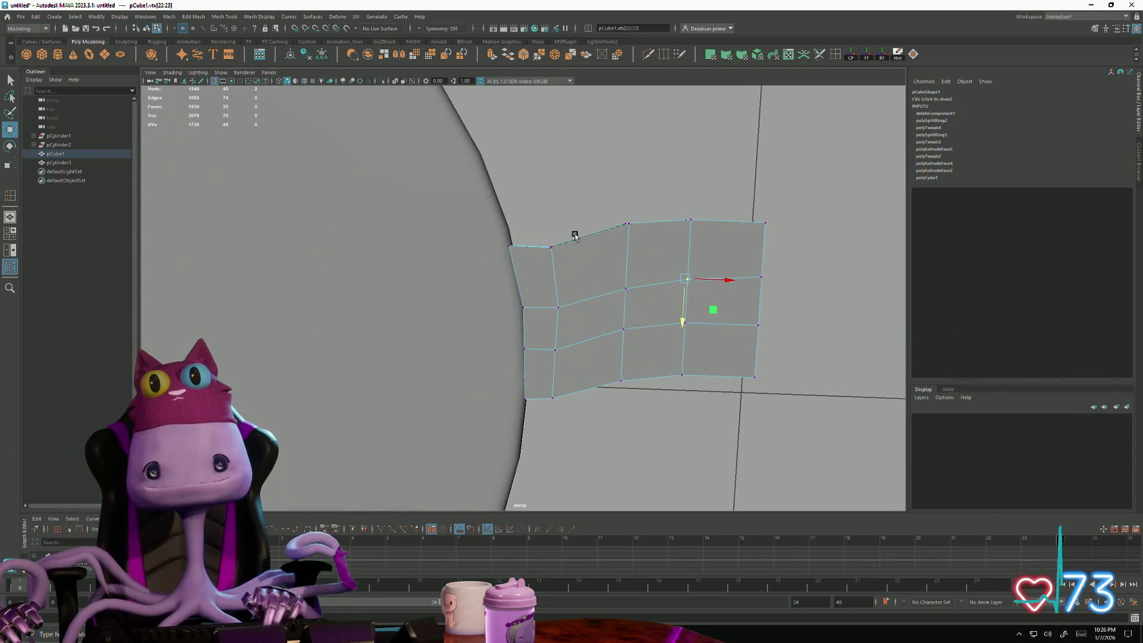
drag(585, 261, 585, 260)
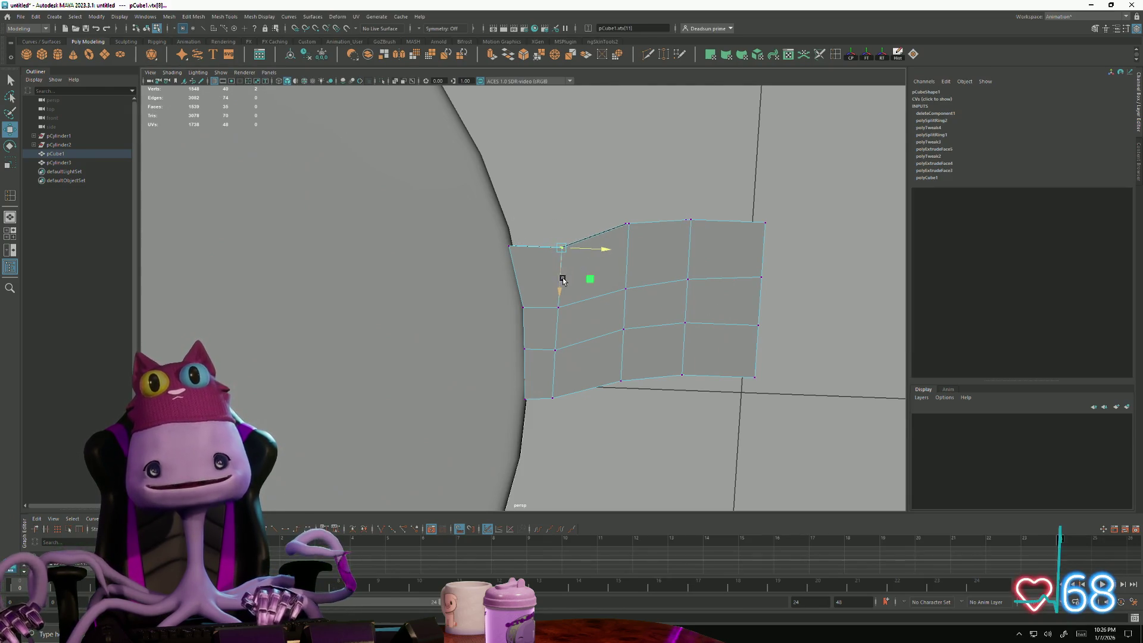
click(556, 322)
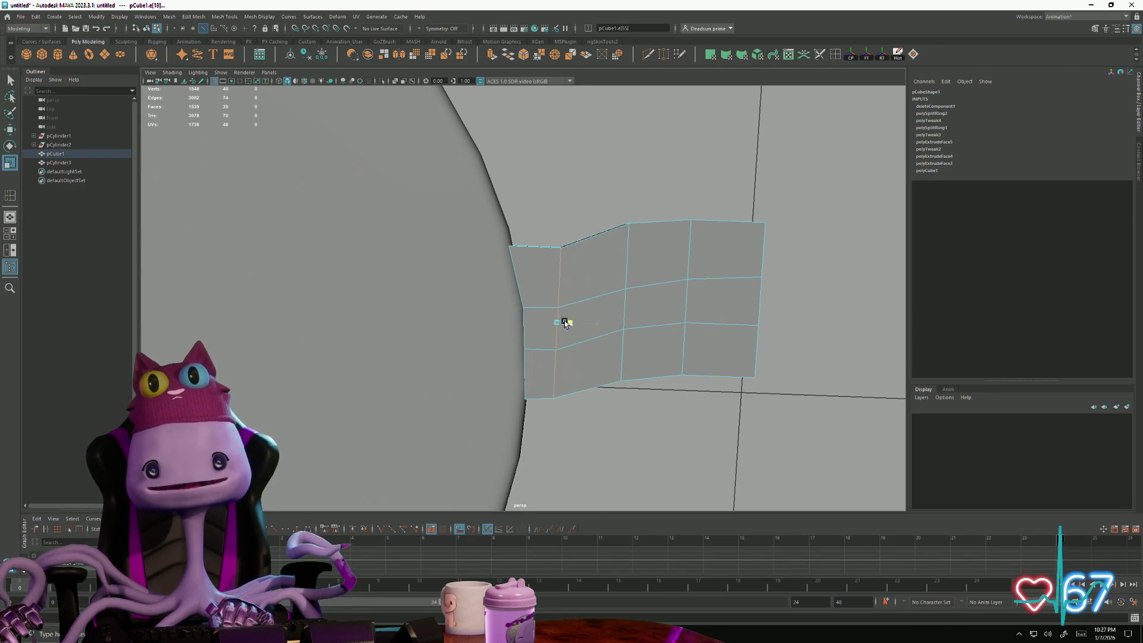
click(661, 290)
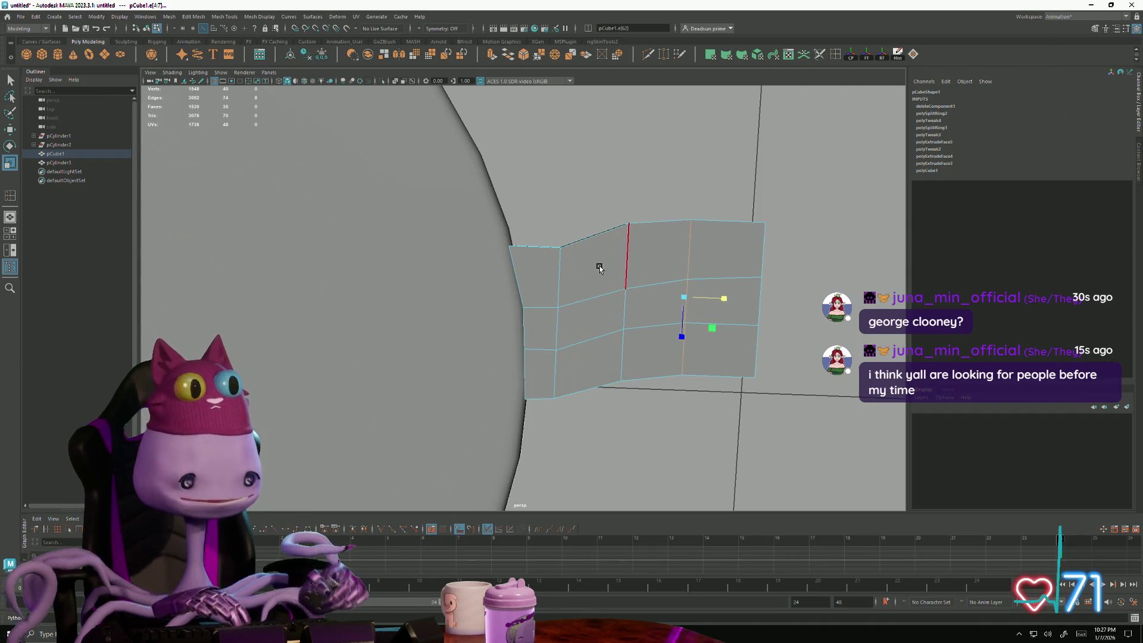
right_drag(548, 282, 507, 279)
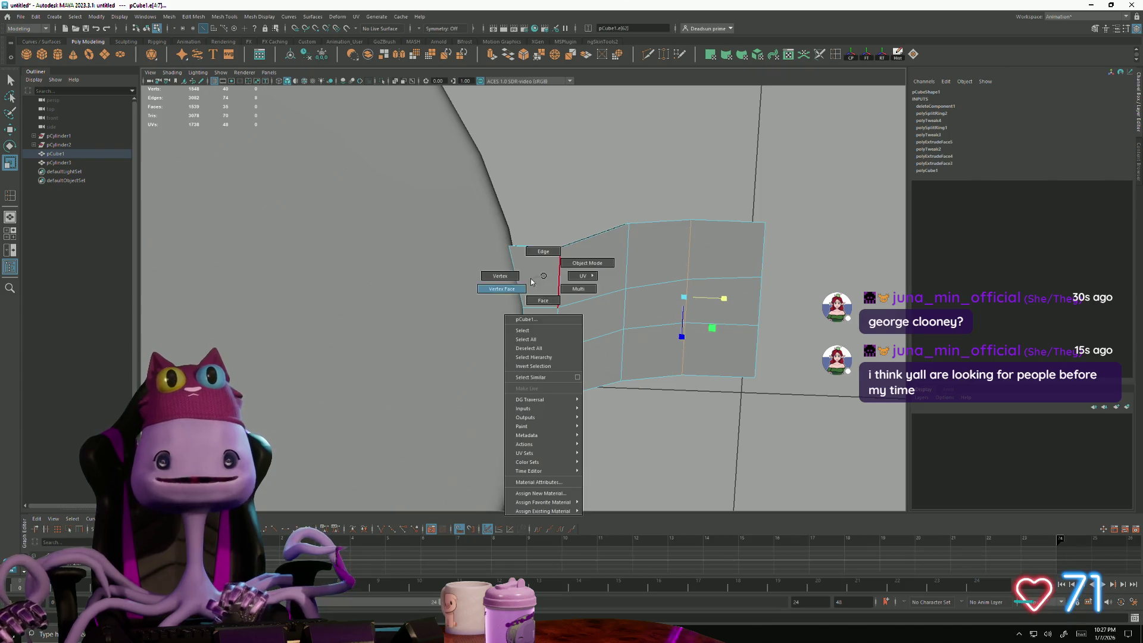
mouse_move(506, 278)
mouse_down()
mouse_move(581, 331)
mouse_move(589, 308)
mouse_up()
drag(592, 250, 646, 295)
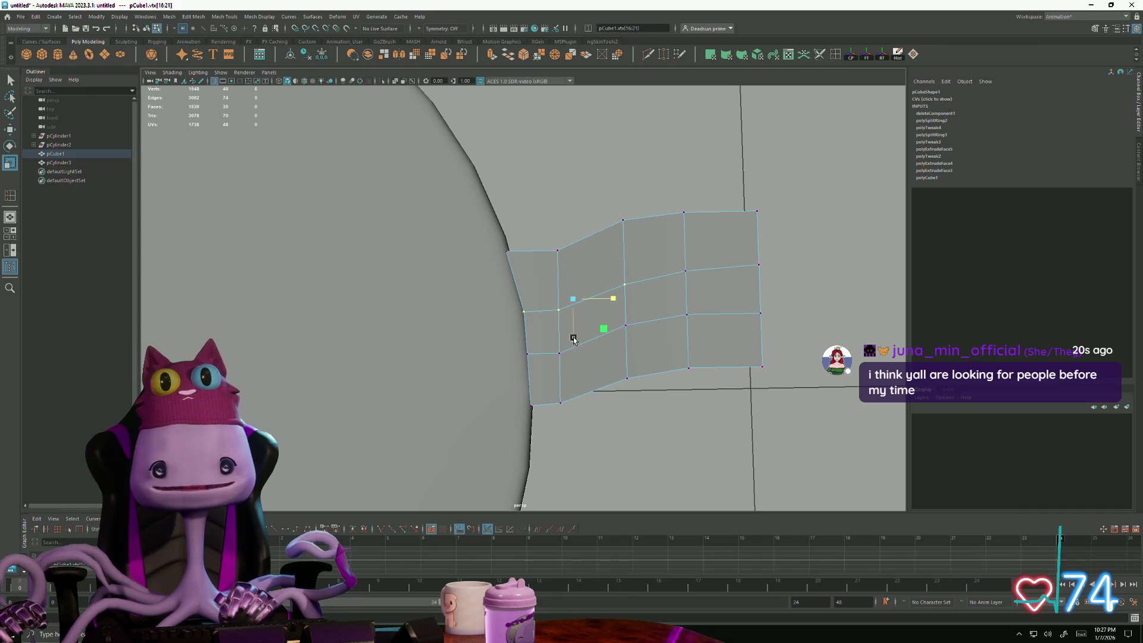
click(574, 338)
click(576, 314)
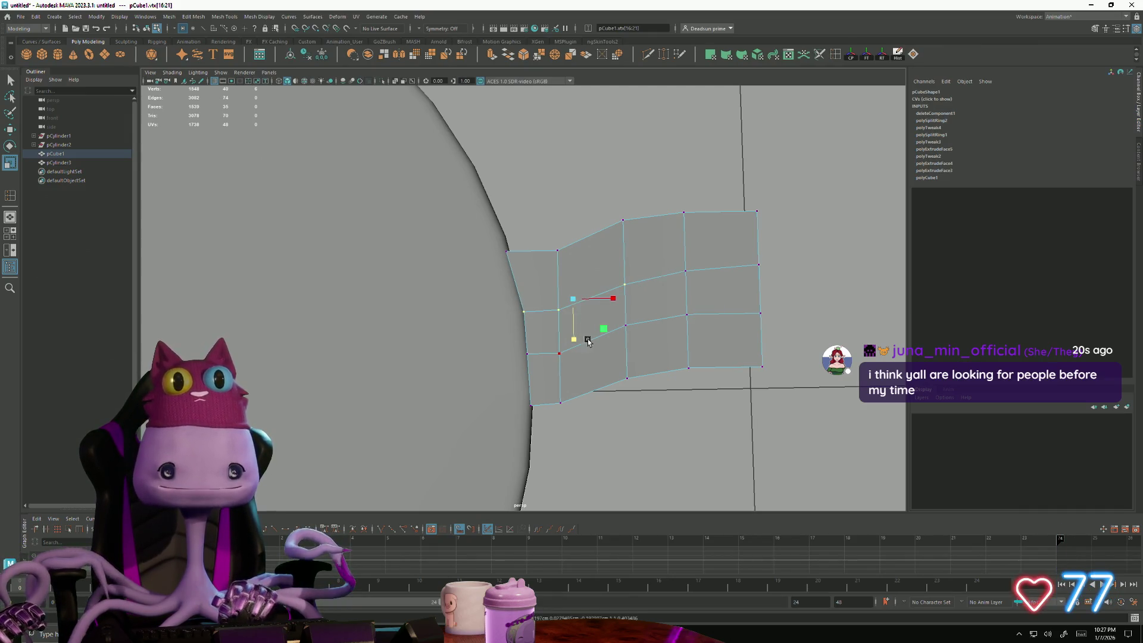
shift+click(680, 266)
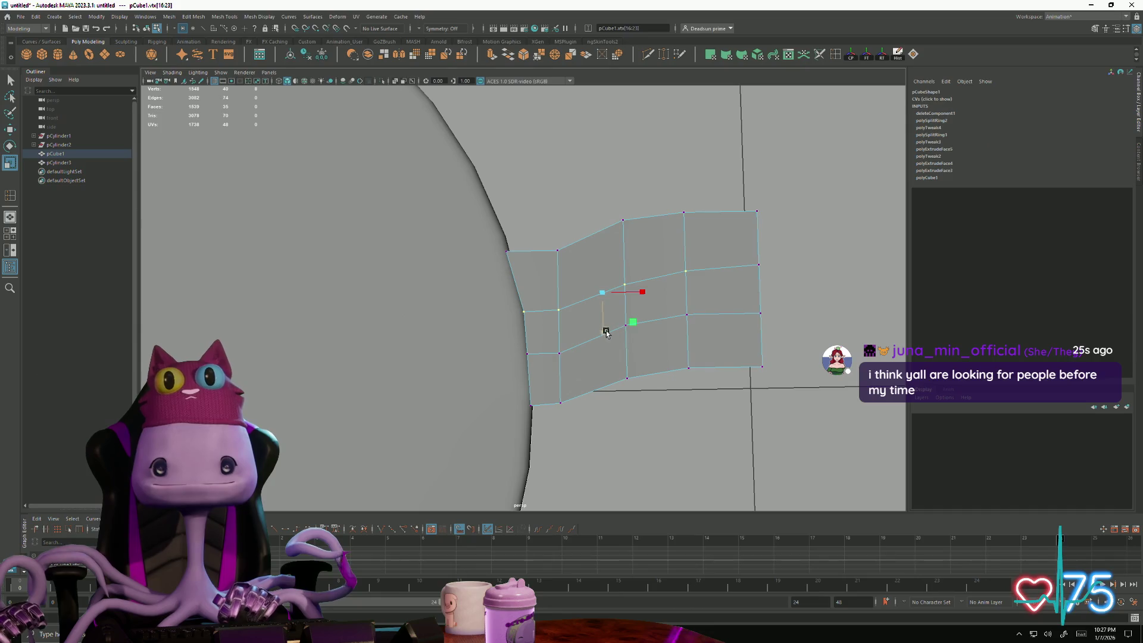
mouse_move(604, 332)
mouse_down()
mouse_move(709, 258)
mouse_move(626, 295)
mouse_move(581, 268)
mouse_move(805, 506)
mouse_up()
scroll(532, 392, down, 1)
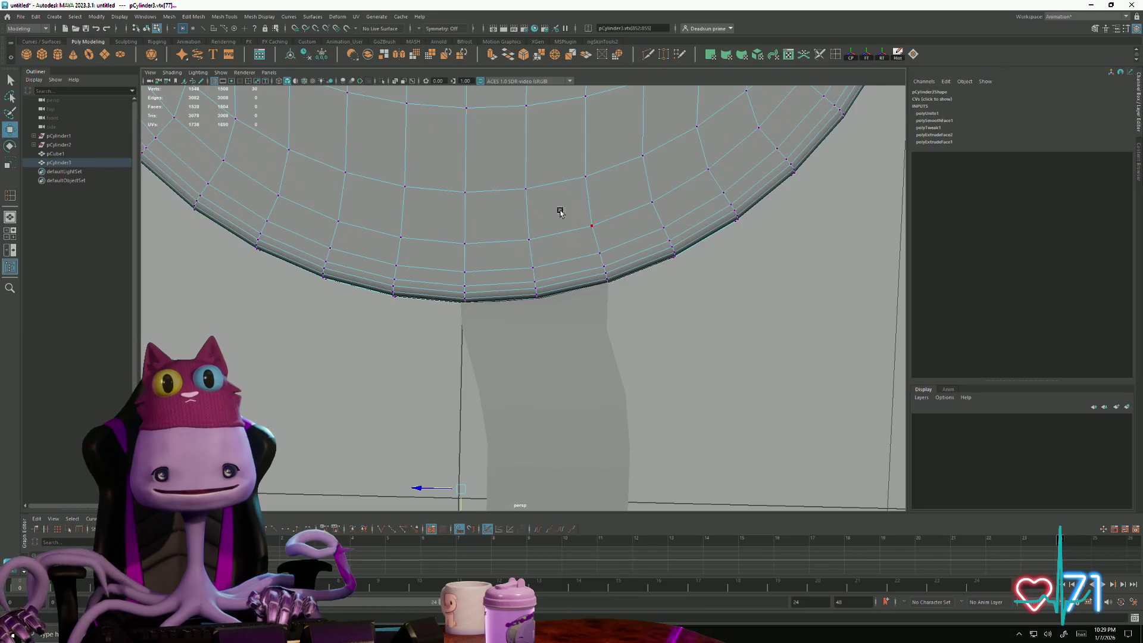
Step: Turn on Wireframe on Shaded in the viewport with the bridge piece selected
click(507, 331)
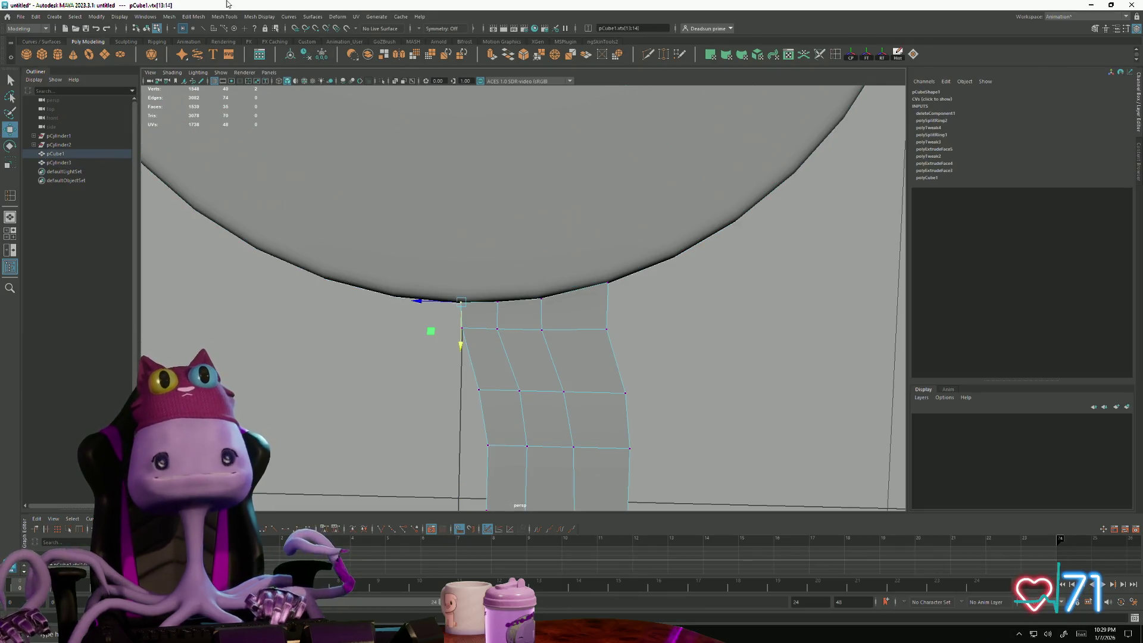
click(198, 72)
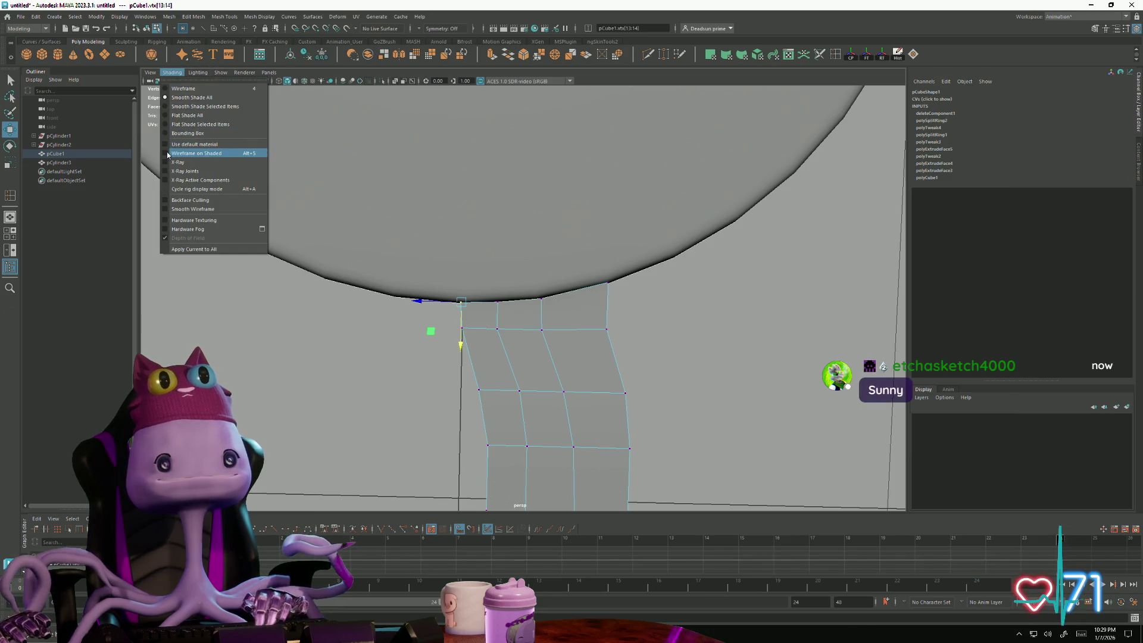
click(179, 152)
scroll(509, 305, up, 3)
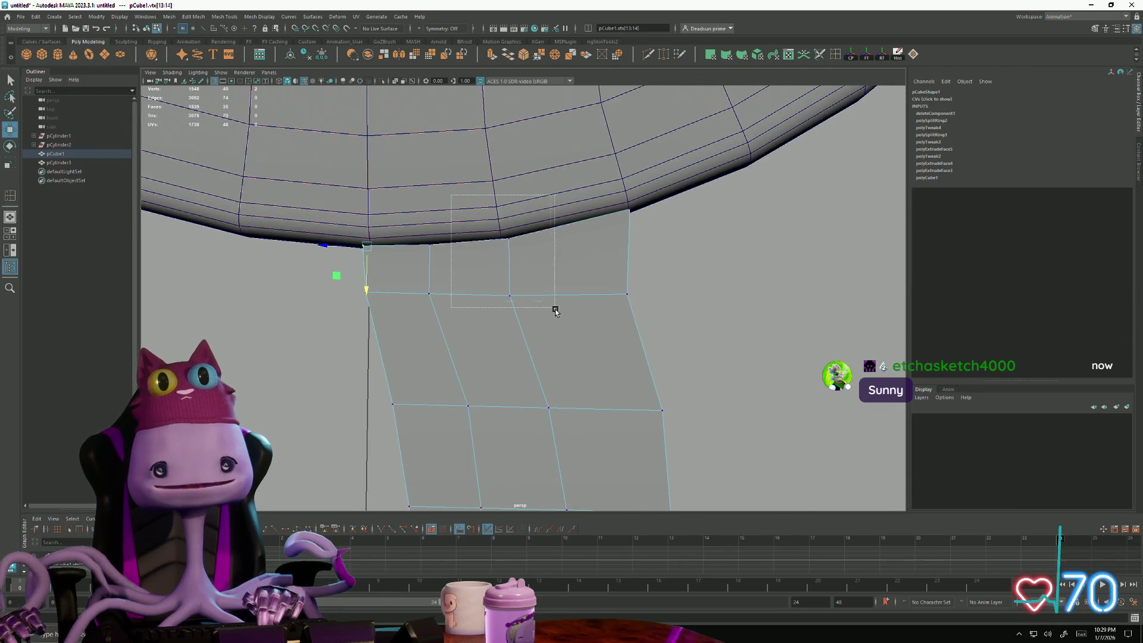
Step: Move the bridge's top row of vertices left along X to meet the lens rim
drag(451, 195, 555, 312)
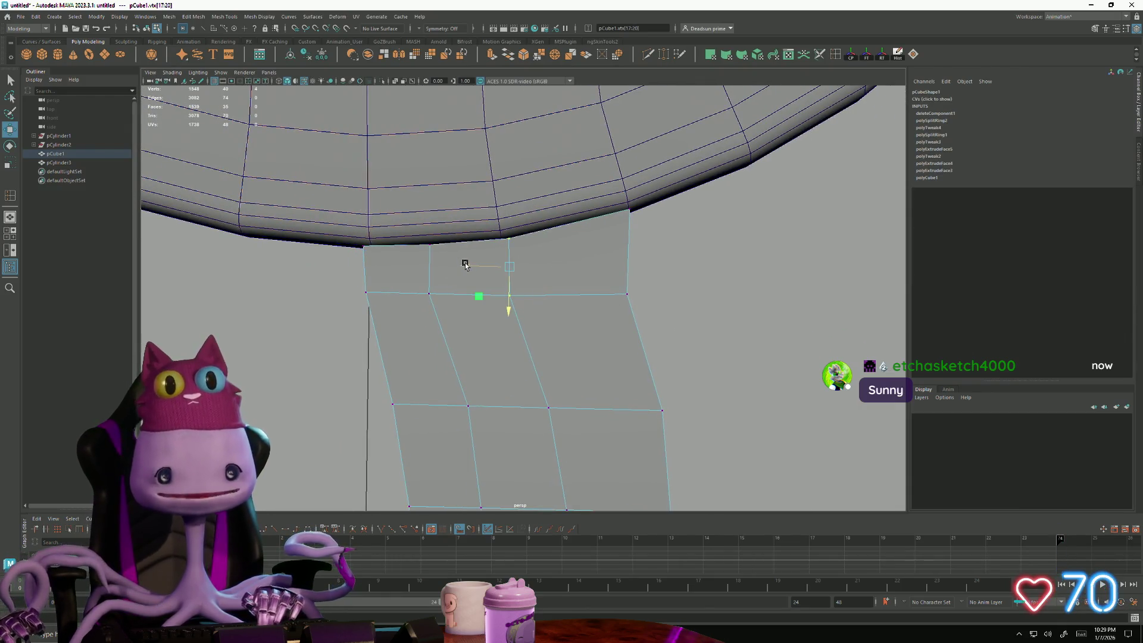
alt+middle_drag(459, 264, 518, 319)
drag(471, 226, 567, 502)
mouse_move(473, 368)
mouse_down()
mouse_move(463, 369)
mouse_move(462, 325)
mouse_move(398, 272)
mouse_move(412, 335)
mouse_move(398, 334)
mouse_up()
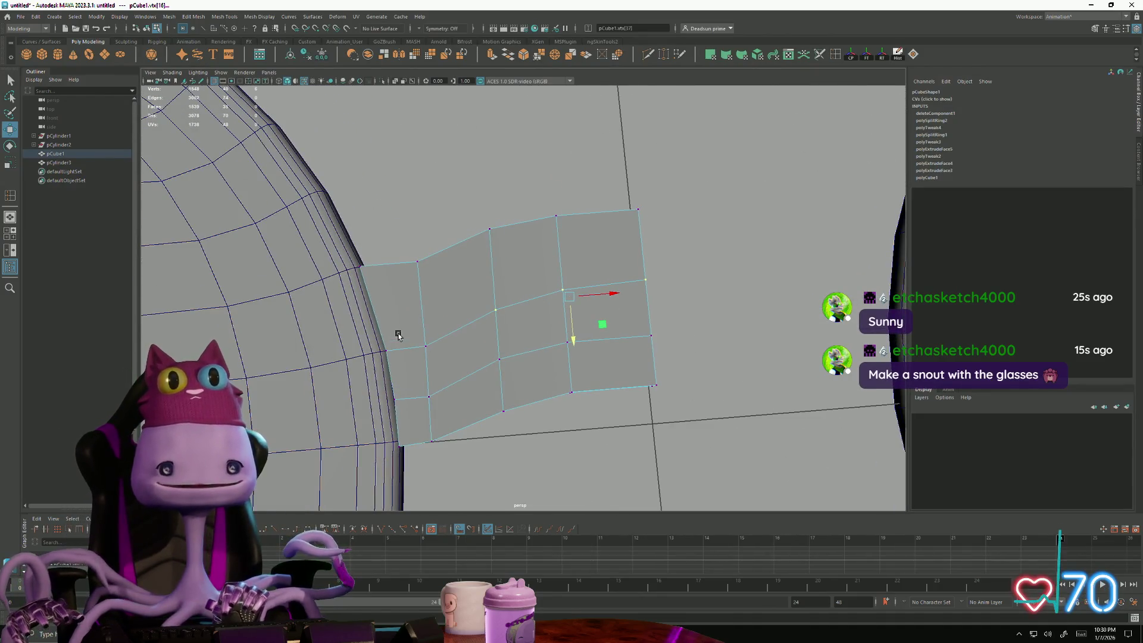
scroll(581, 335, down, 5)
Step: Return pCube1 to Object Mode and tumble around it to check the thickened slab beside the rim
mouse_move(573, 304)
alt+mouse_down()
mouse_move(416, 282)
mouse_move(466, 361)
alt+mouse_up()
scroll(518, 322, up, 8)
scroll(518, 322, up, 3)
right_click(491, 297)
click(534, 283)
click(476, 336)
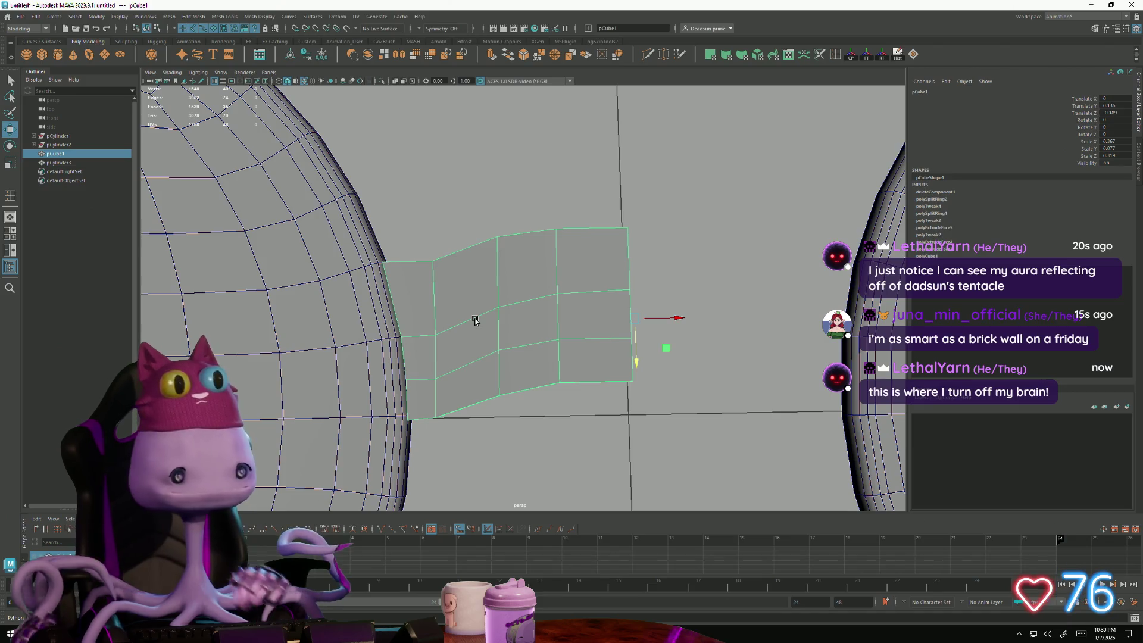
mouse_move(465, 322)
alt+mouse_down()
mouse_move(485, 288)
mouse_move(482, 317)
mouse_move(494, 287)
mouse_move(477, 334)
alt+mouse_up()
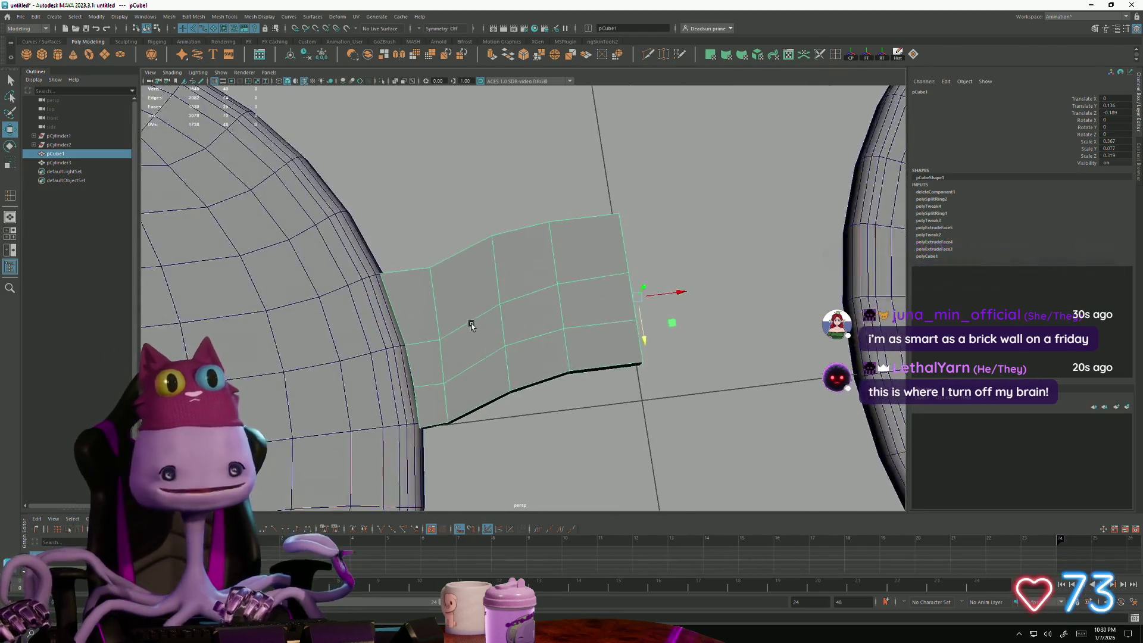
mouse_move(476, 334)
alt+mouse_down()
mouse_move(605, 322)
mouse_move(624, 339)
mouse_move(553, 349)
alt+mouse_up()
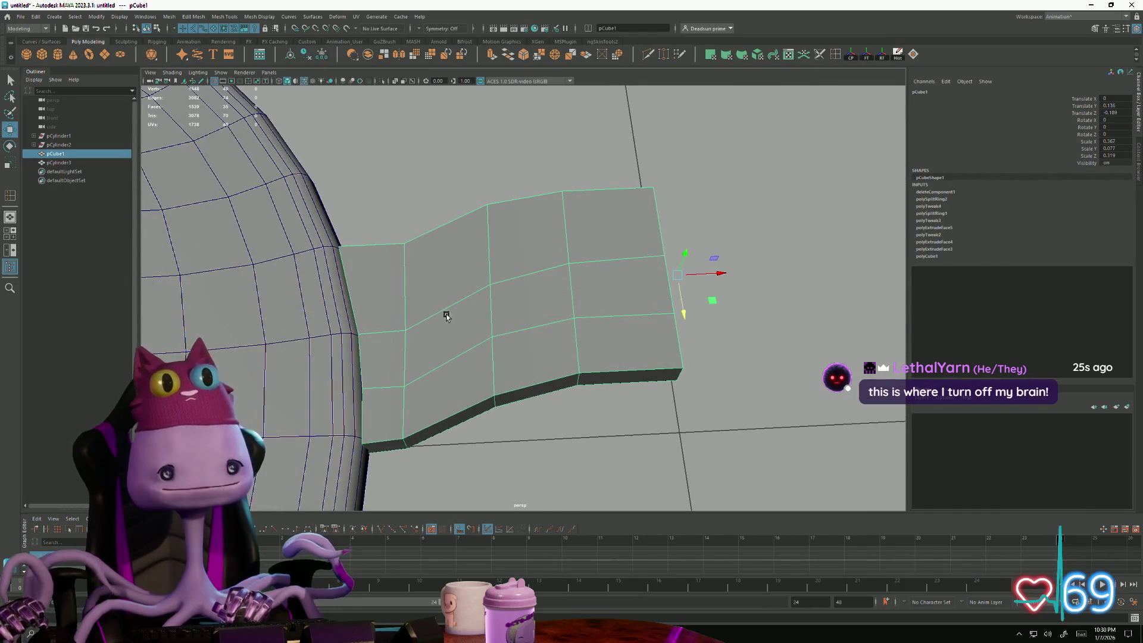
Step: In Edge mode, move the bridge's end edge flush onto the rim and select its end face
alt+drag(443, 320, 473, 295)
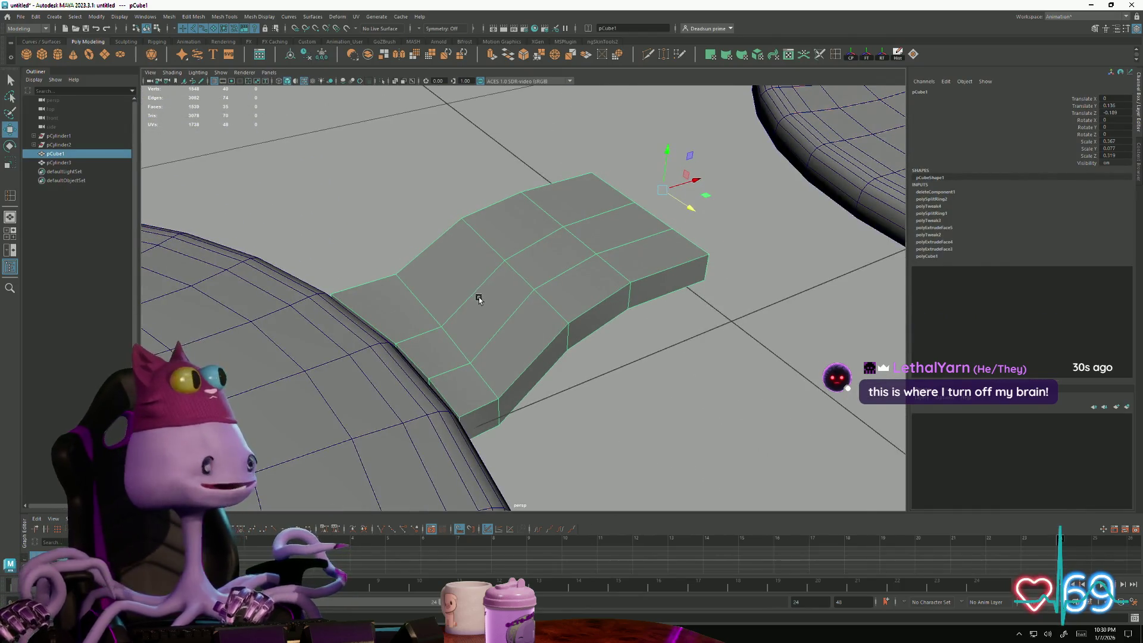
alt+right_drag(473, 295, 546, 365)
alt+drag(546, 365, 446, 241)
right_drag(420, 196, 394, 179)
click(406, 224)
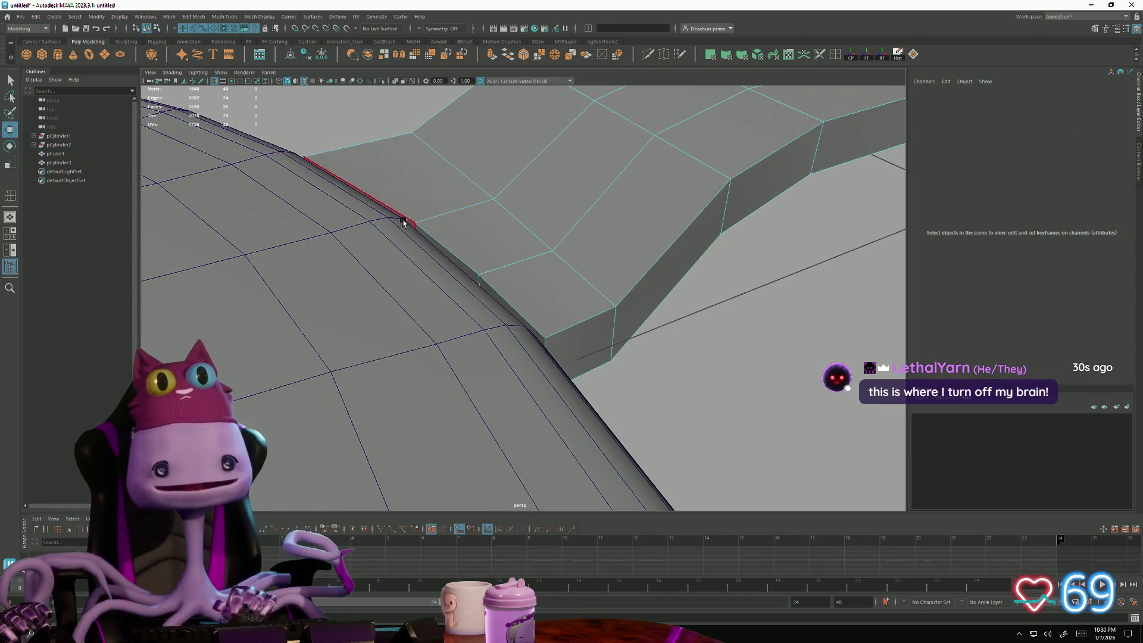
shift+click(439, 250)
alt+drag(500, 299, 463, 356)
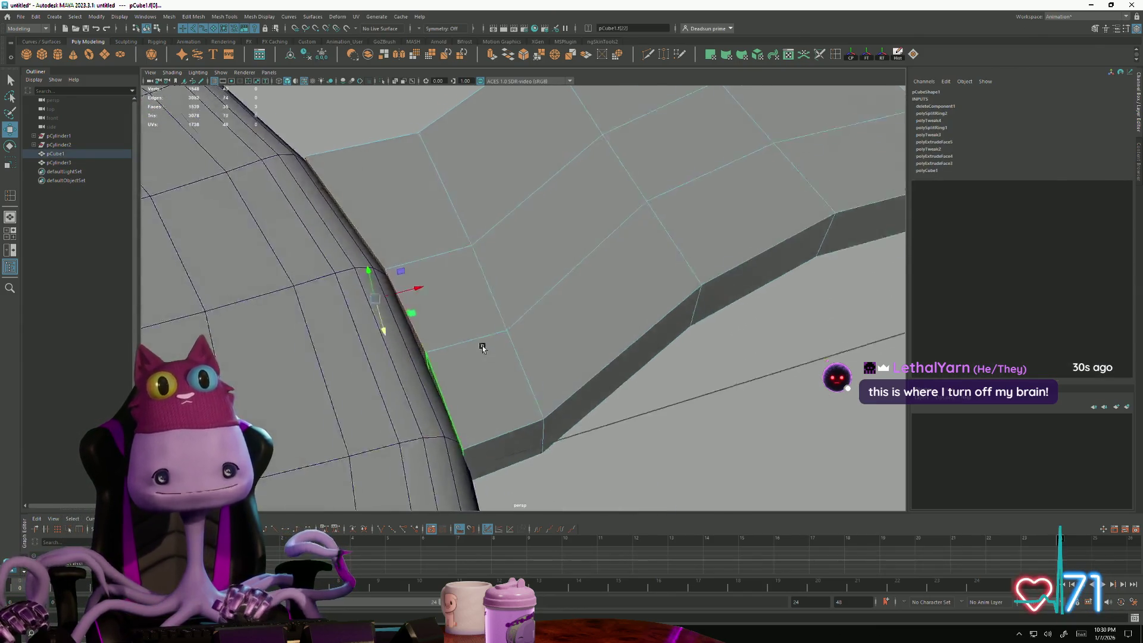
drag(386, 304, 397, 303)
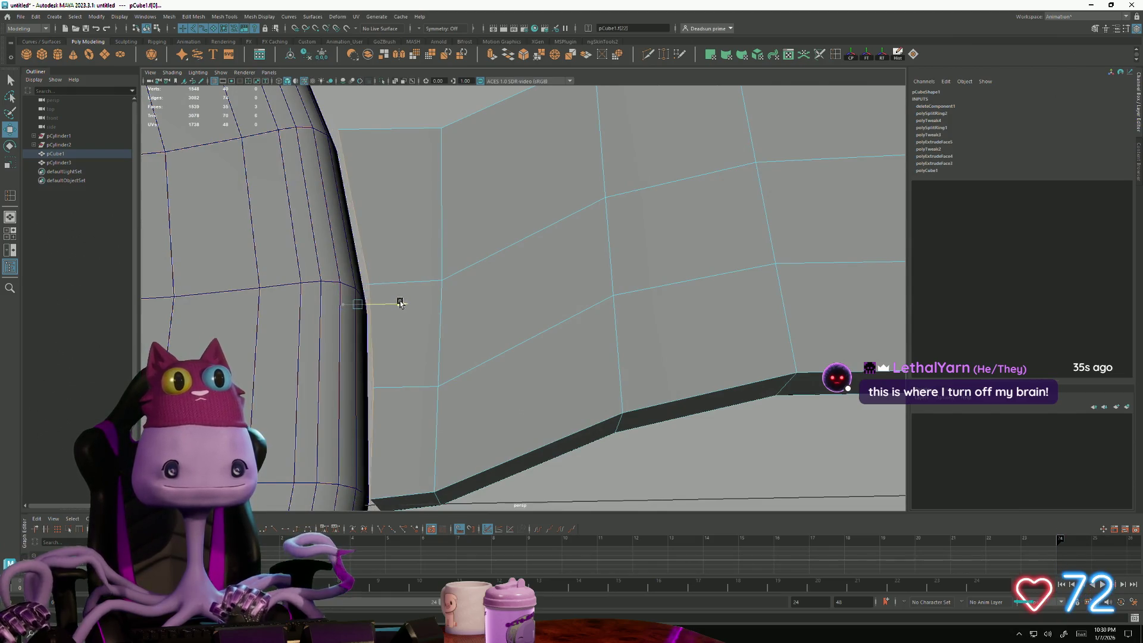
click(401, 331)
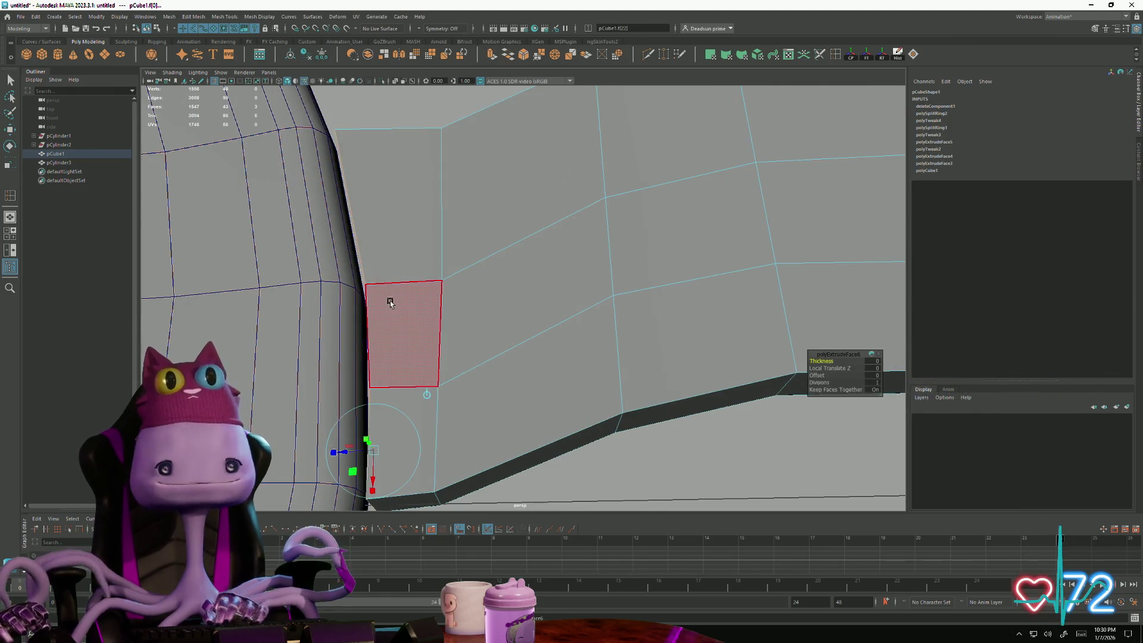
Step: Extrude the bridge's end face along X into the left lens rim, then return to Object Mode
key(ctrl+e)
click(402, 331)
drag(406, 297, 373, 304)
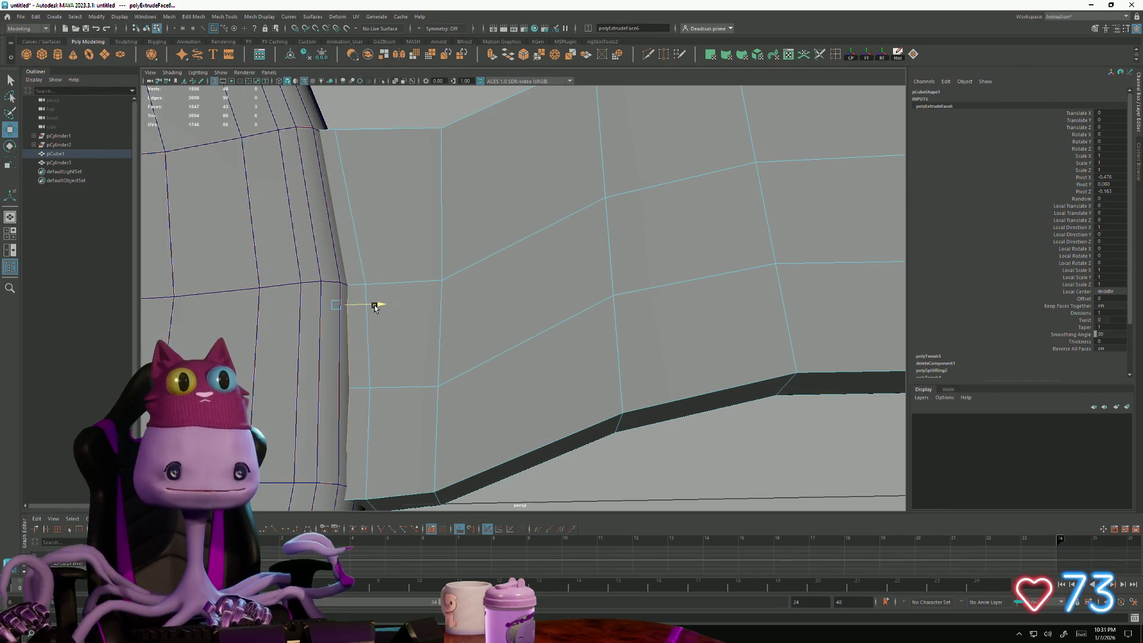
scroll(454, 319, down, 5)
right_click(536, 259)
click(560, 341)
mouse_move(560, 341)
alt+mouse_down()
mouse_move(464, 268)
mouse_move(465, 341)
mouse_move(537, 349)
alt+mouse_up()
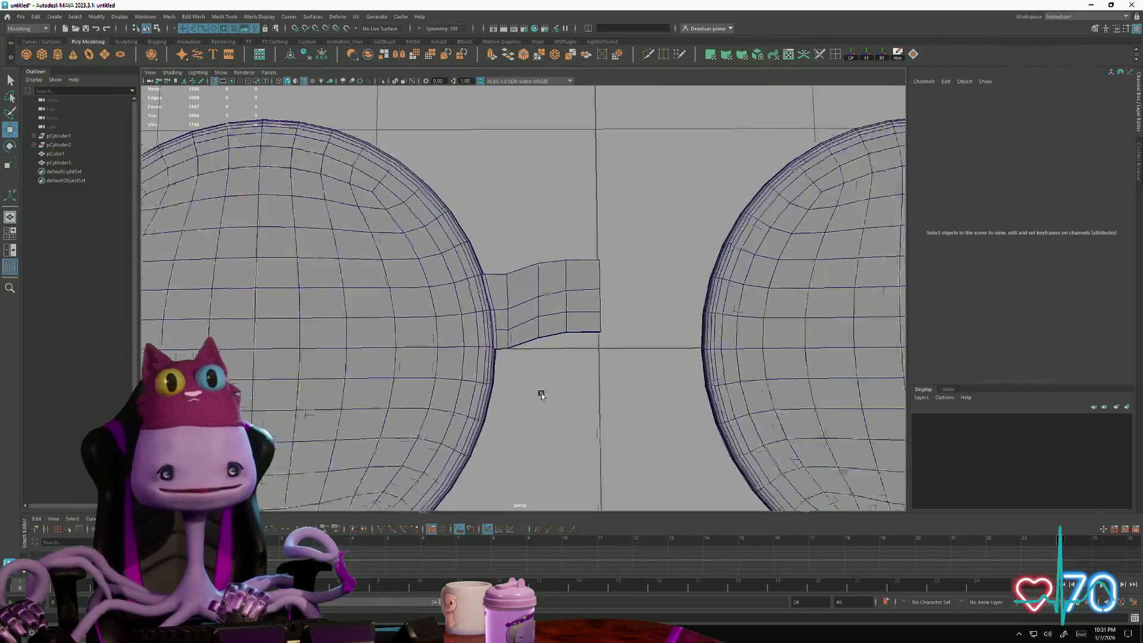
scroll(537, 348, up, 4)
Step: Raise one bridge vertex so the join sits flush, return to Object Mode and select the bridge
right_click(504, 303)
click(495, 338)
click(494, 384)
drag(495, 382, 529, 375)
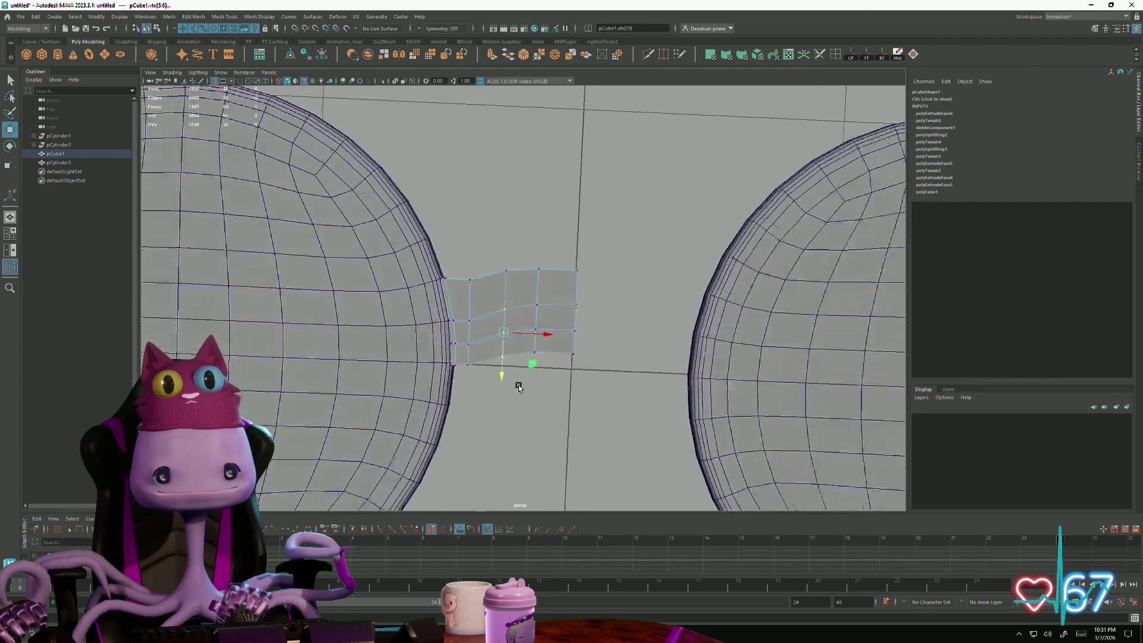
right_drag(529, 373, 536, 268)
click(528, 312)
mouse_move(509, 322)
alt+mouse_down()
mouse_move(512, 288)
mouse_move(503, 332)
mouse_move(596, 297)
alt+mouse_up()
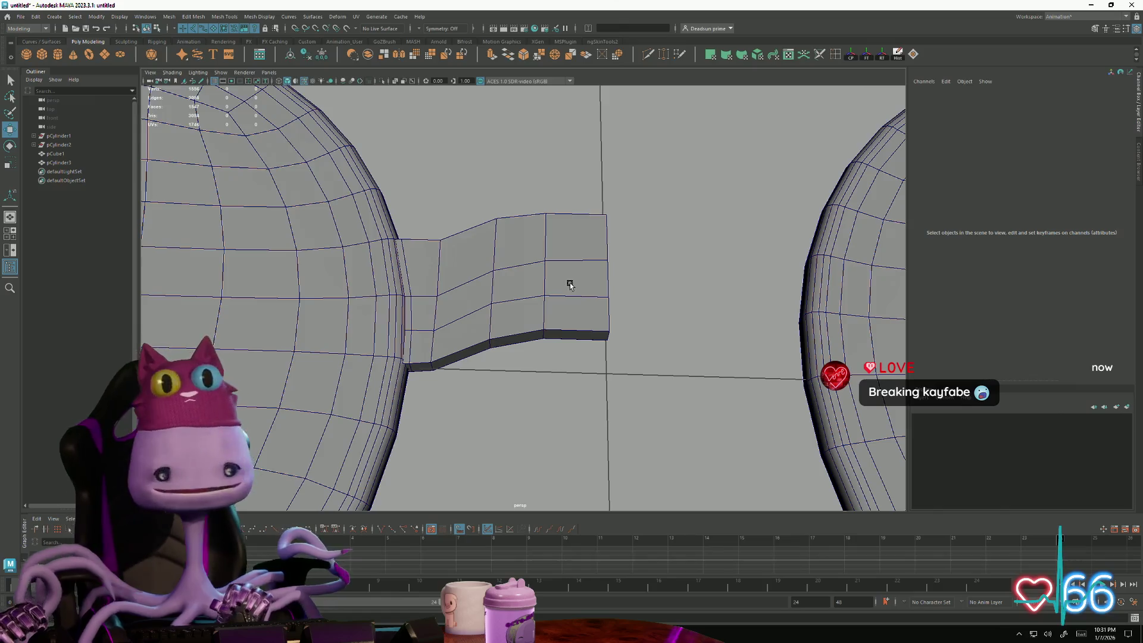
click(570, 284)
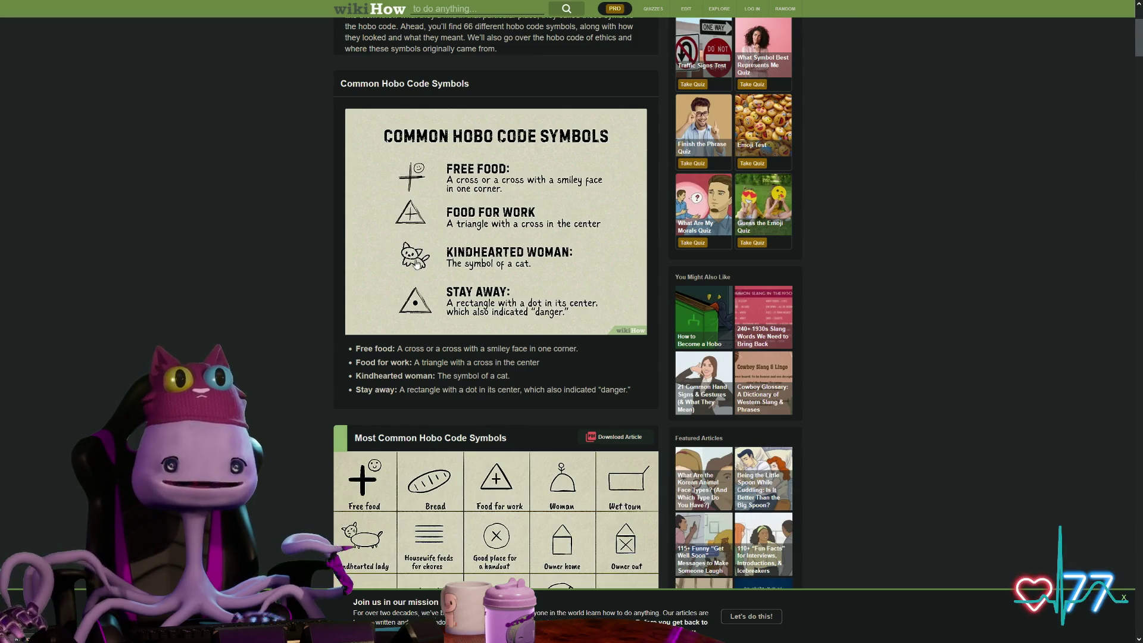
scroll(416, 263, down, 3)
scroll(447, 295, down, 2)
scroll(484, 332, down, 2)
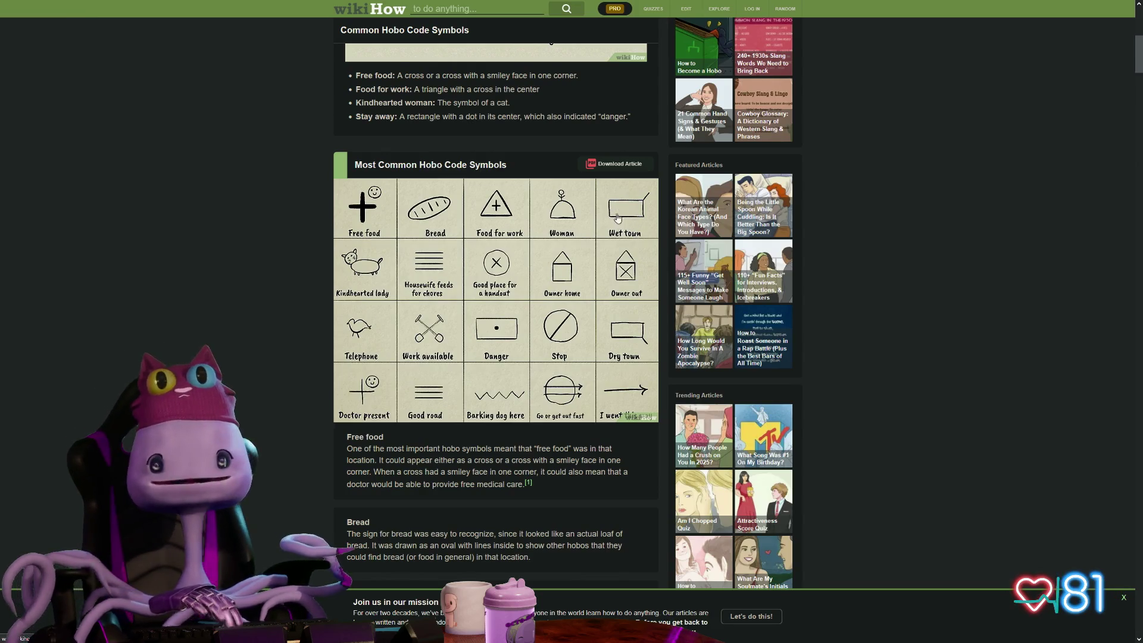
scroll(387, 316, down, 1)
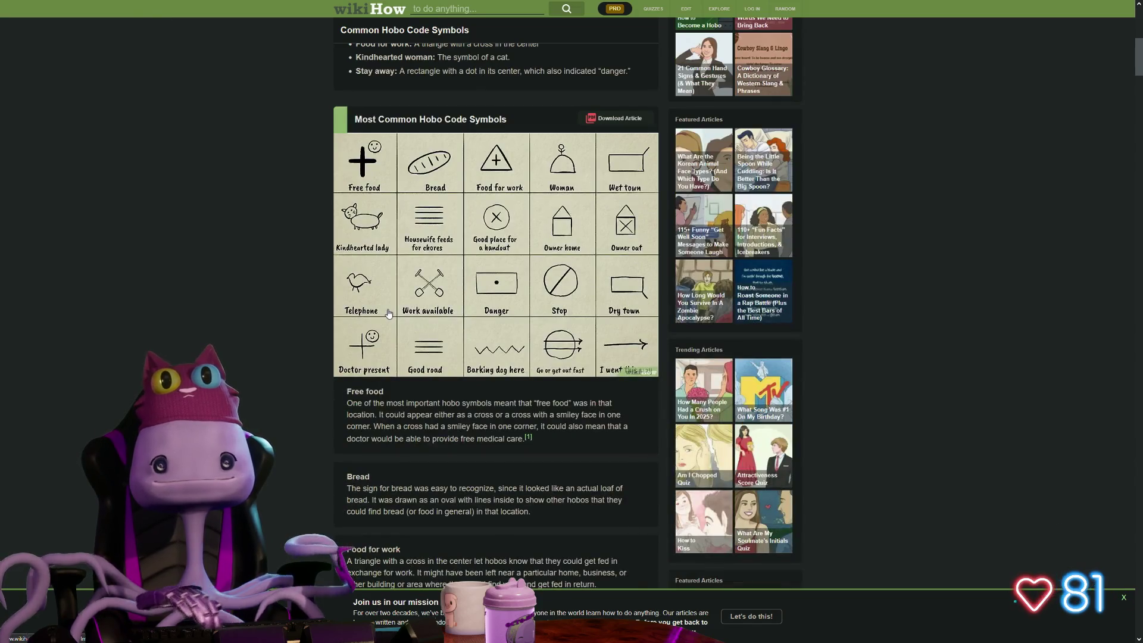
scroll(388, 312, down, 3)
scroll(398, 305, down, 2)
scroll(398, 304, down, 2)
scroll(398, 305, down, 4)
scroll(399, 305, down, 4)
scroll(414, 301, down, 3)
scroll(413, 300, down, 6)
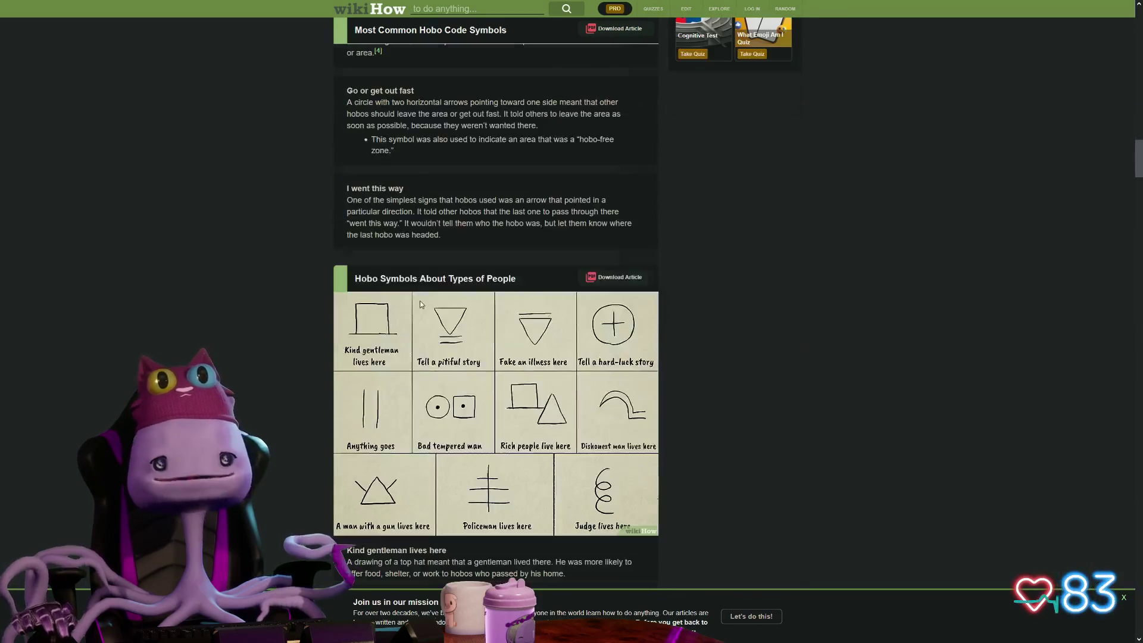
scroll(420, 300, down, 1)
scroll(420, 305, down, 1)
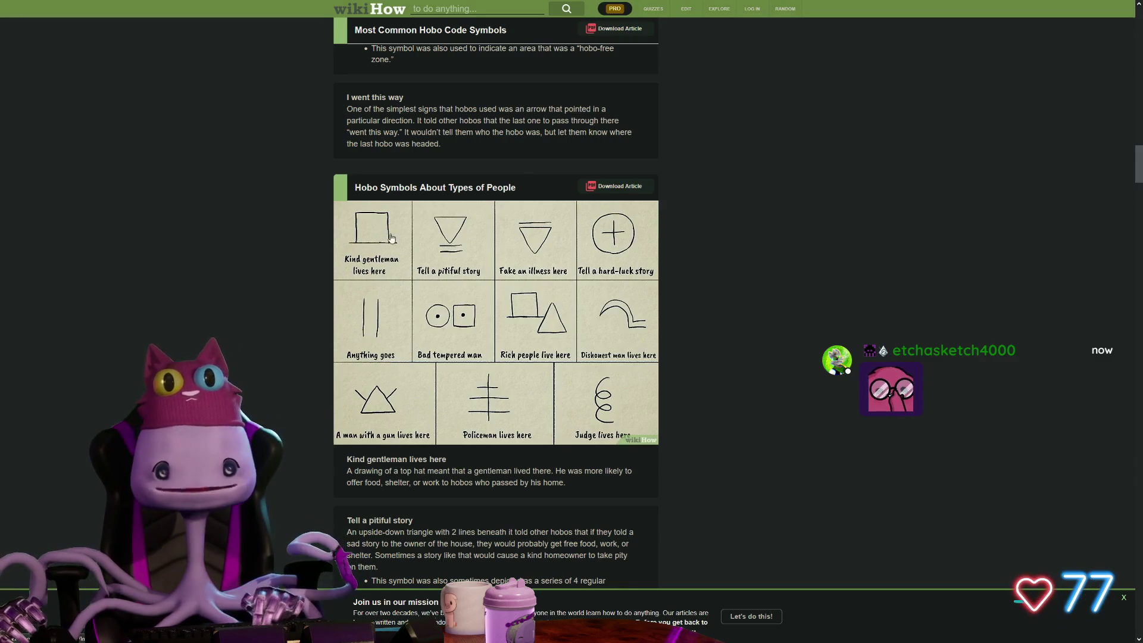
scroll(361, 220, down, 3)
scroll(277, 207, down, 3)
scroll(278, 207, down, 3)
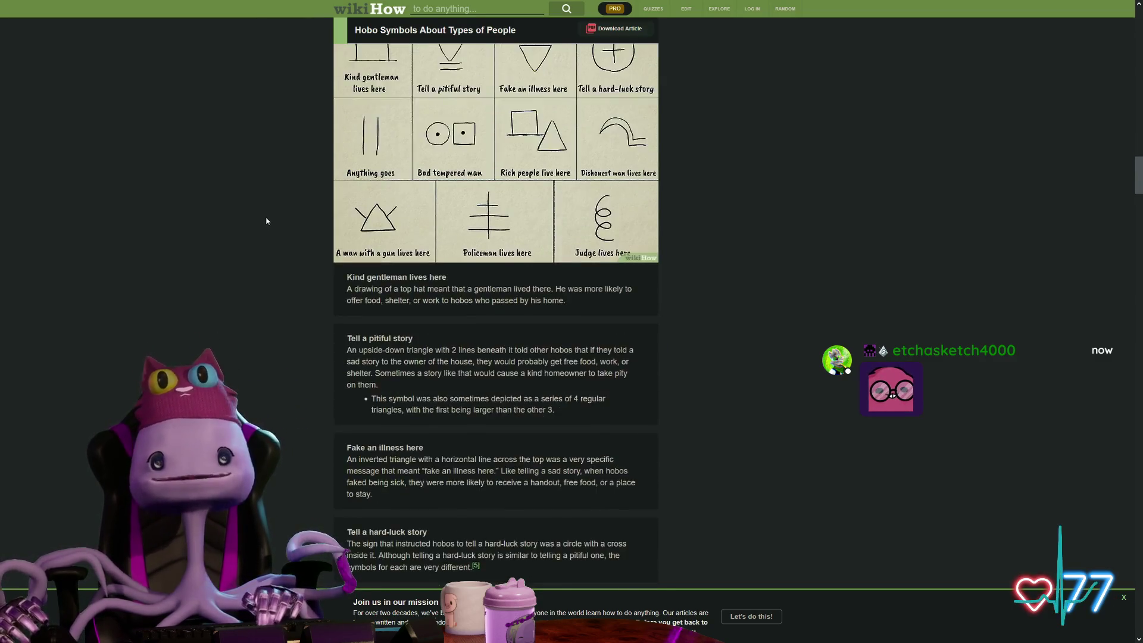
scroll(277, 208, down, 3)
scroll(278, 207, down, 3)
scroll(277, 207, down, 3)
scroll(316, 227, down, 3)
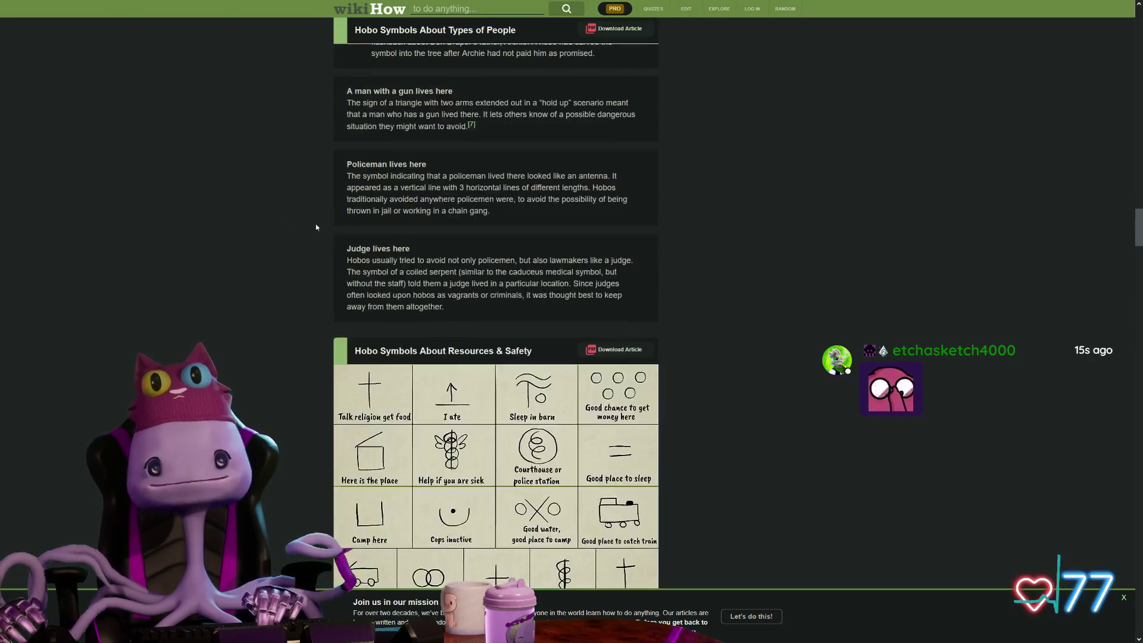
scroll(315, 227, down, 3)
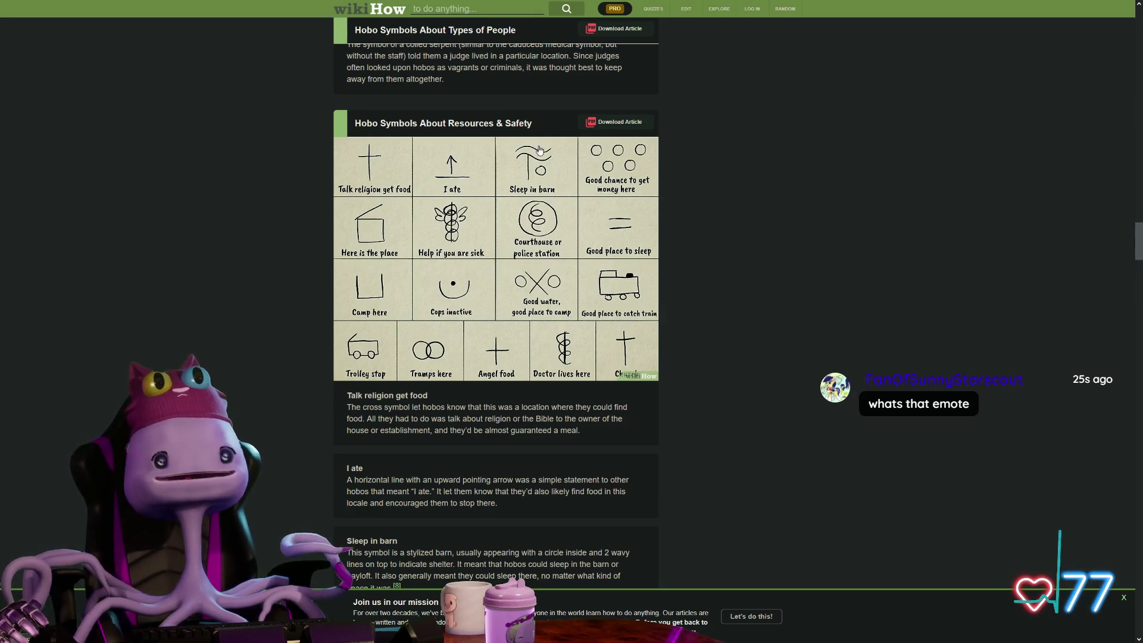
scroll(405, 210, down, 1)
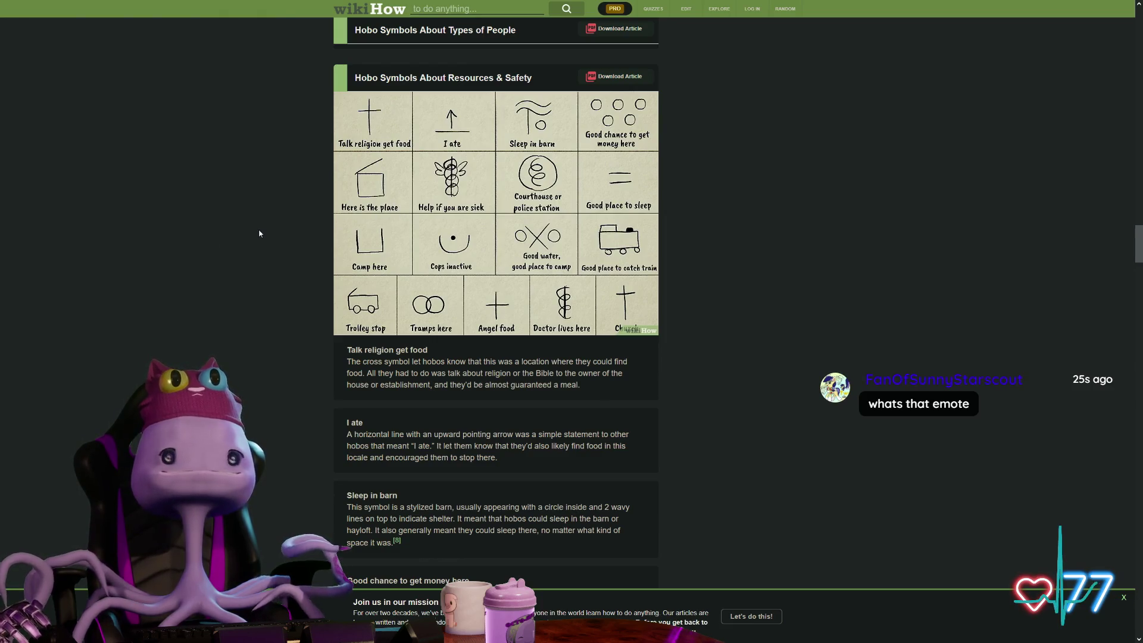
scroll(267, 232, up, 1)
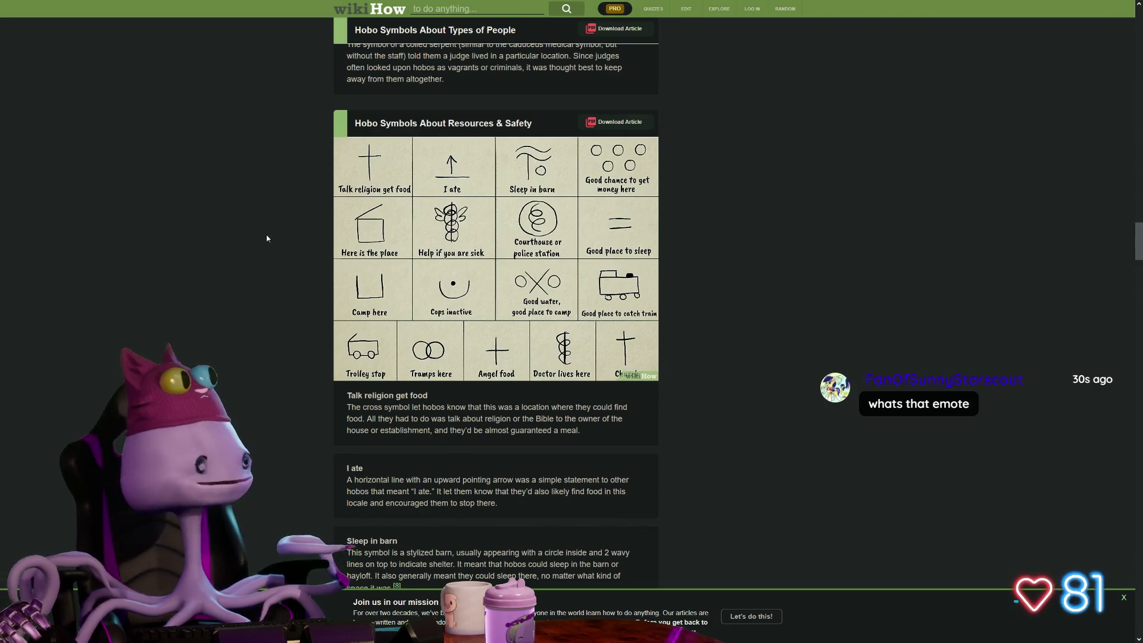
scroll(267, 238, down, 4)
scroll(273, 239, down, 4)
scroll(274, 239, down, 4)
scroll(267, 250, down, 4)
scroll(263, 263, down, 4)
scroll(254, 251, down, 3)
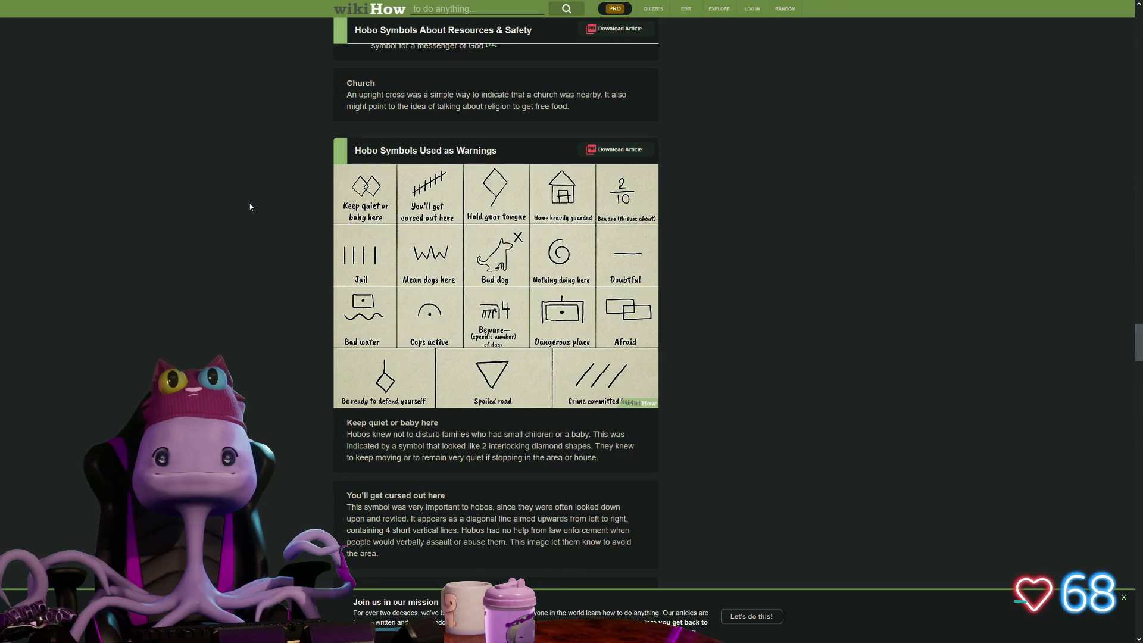
scroll(290, 227, up, 5)
scroll(281, 226, up, 5)
scroll(268, 241, up, 5)
scroll(231, 276, up, 5)
scroll(231, 276, down, 2)
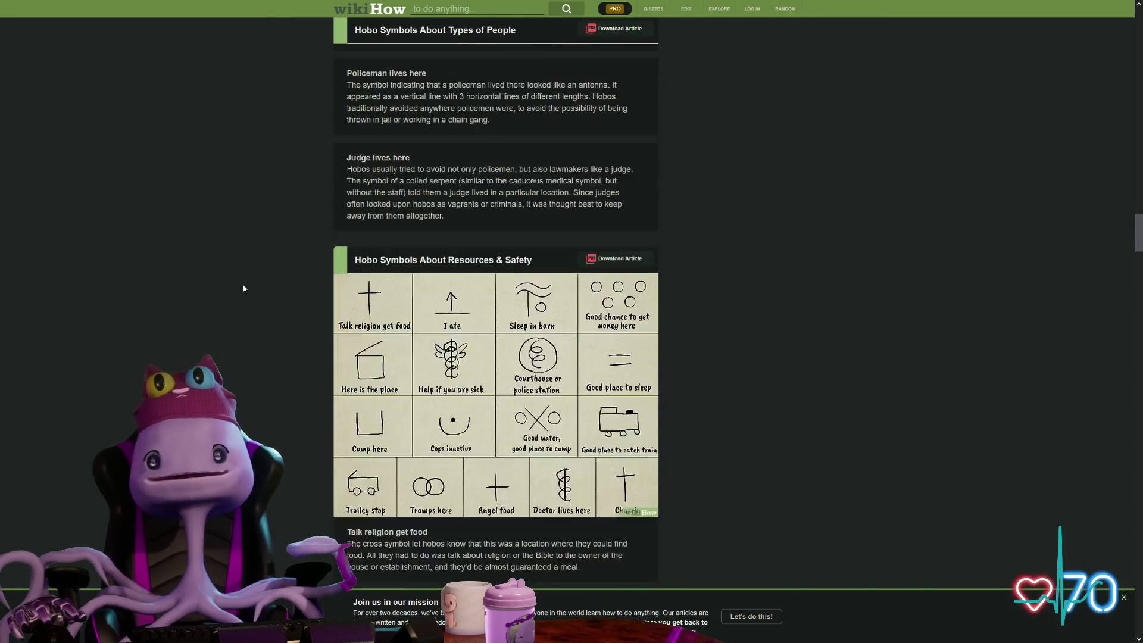
scroll(232, 276, down, 1)
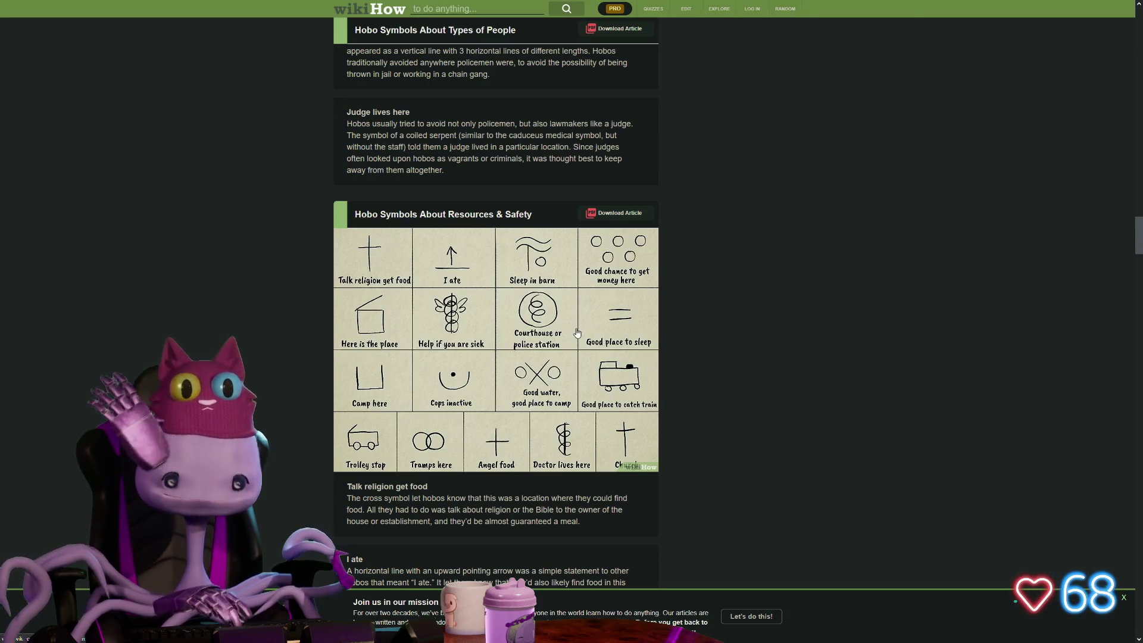
scroll(546, 323, up, 5)
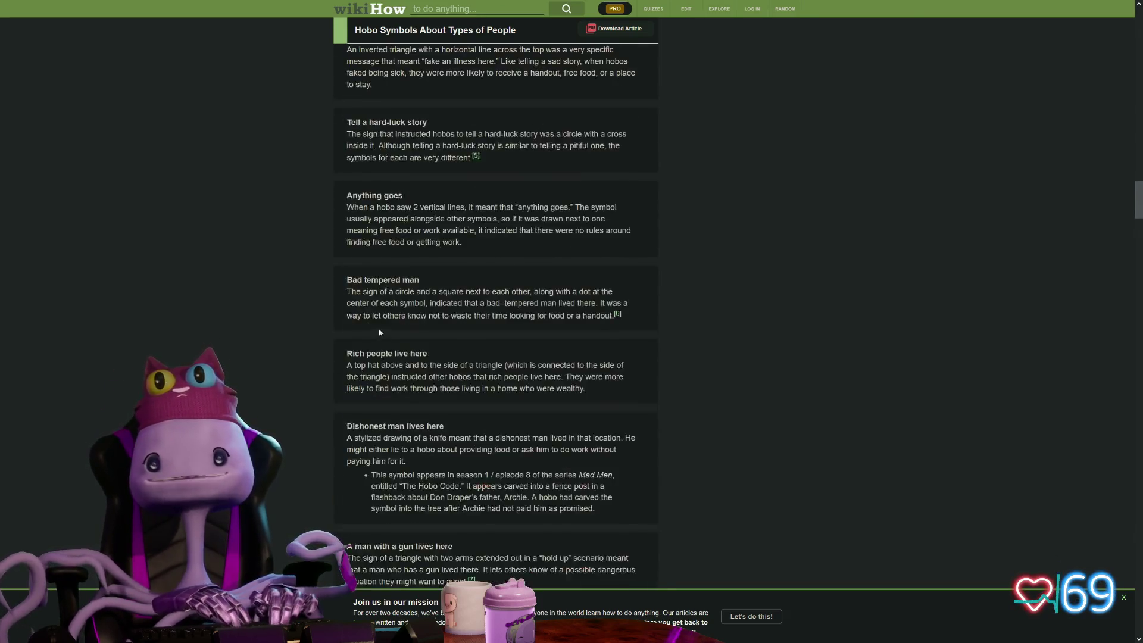
scroll(518, 349, up, 5)
scroll(491, 367, up, 4)
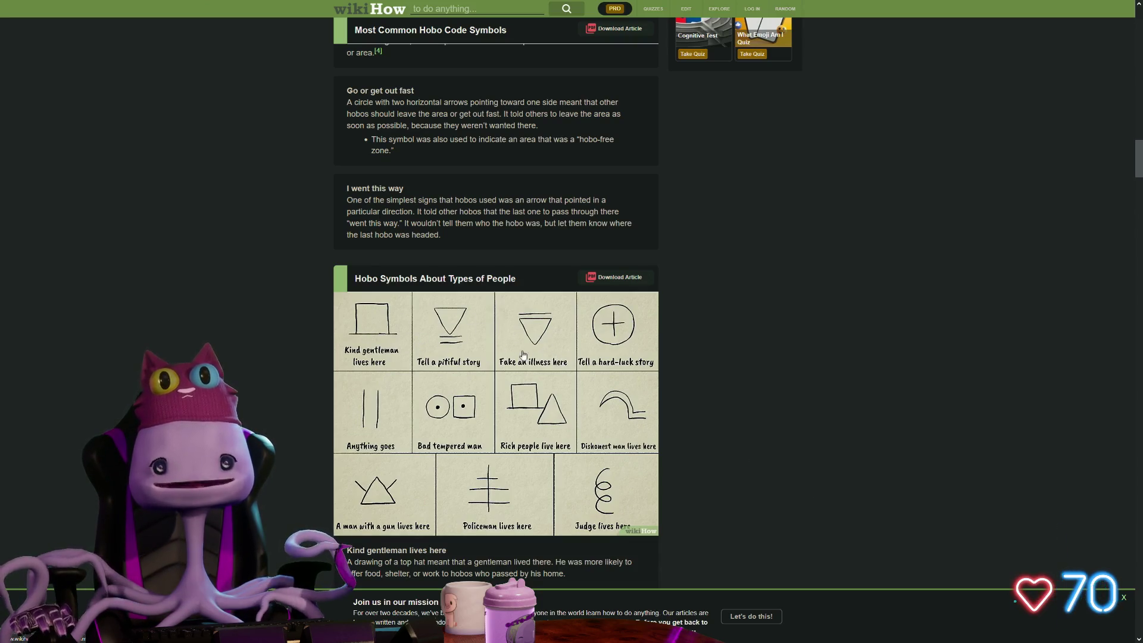
scroll(556, 358, down, 5)
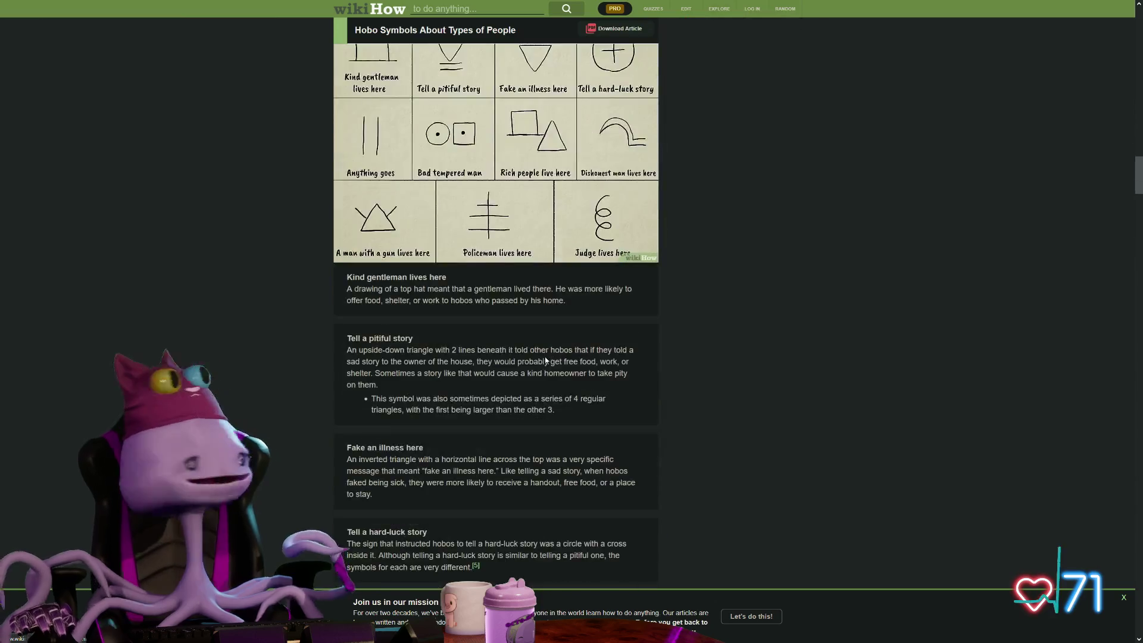
scroll(536, 358, down, 5)
scroll(518, 348, down, 5)
scroll(471, 343, down, 5)
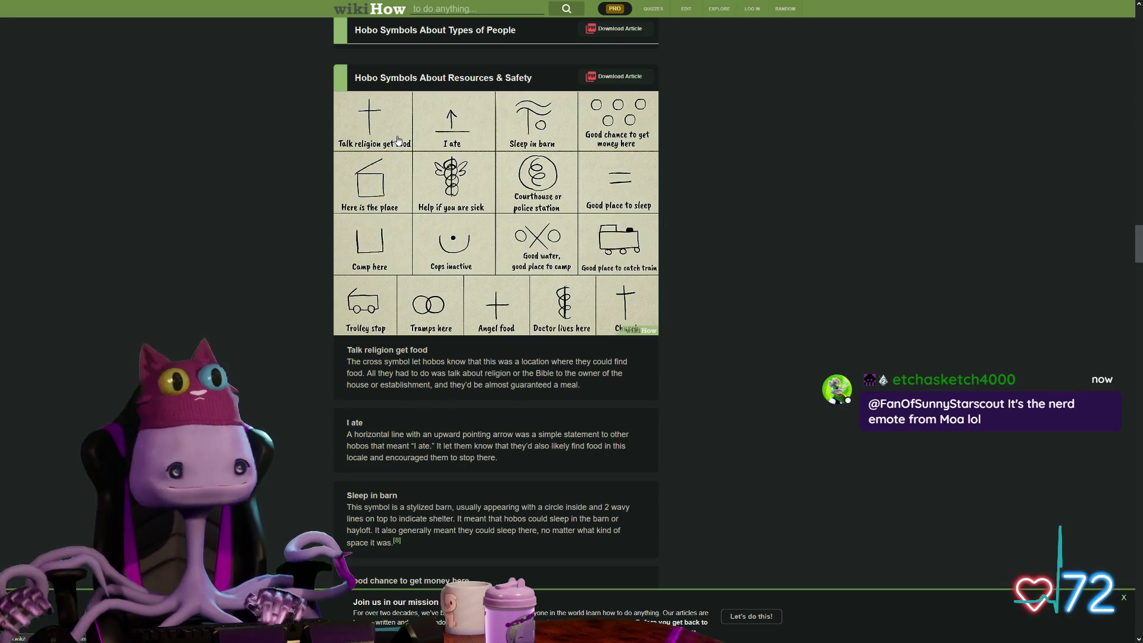
scroll(419, 183, down, 1)
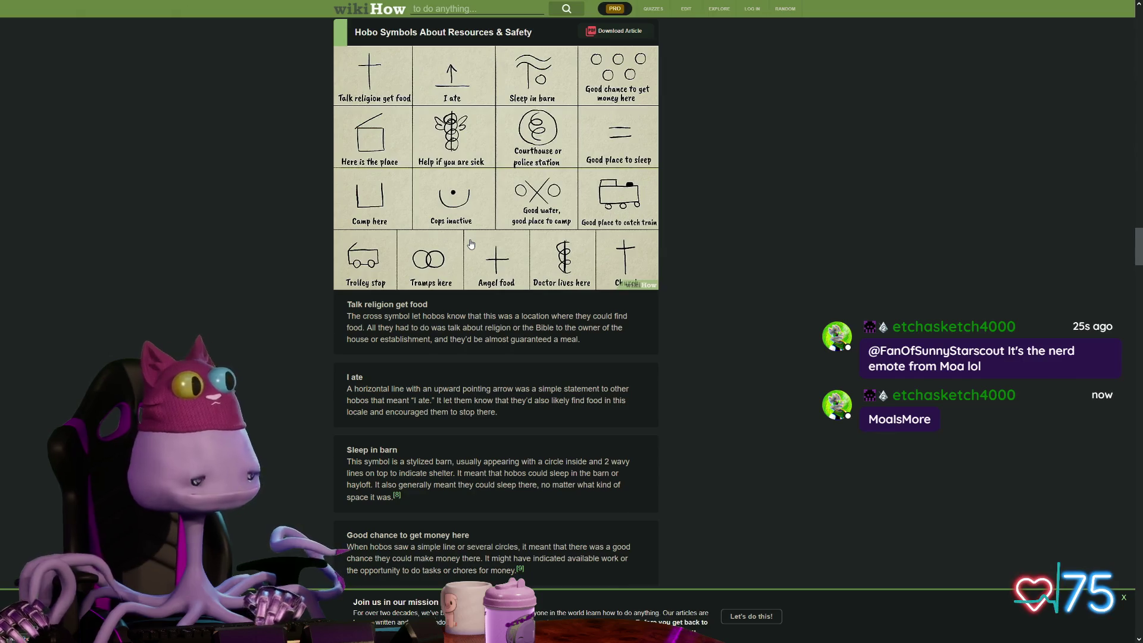
scroll(471, 243, down, 4)
scroll(471, 243, down, 4)
scroll(471, 243, down, 4)
scroll(471, 243, down, 6)
scroll(471, 254, down, 5)
scroll(471, 253, down, 5)
scroll(464, 259, down, 2)
scroll(453, 265, down, 2)
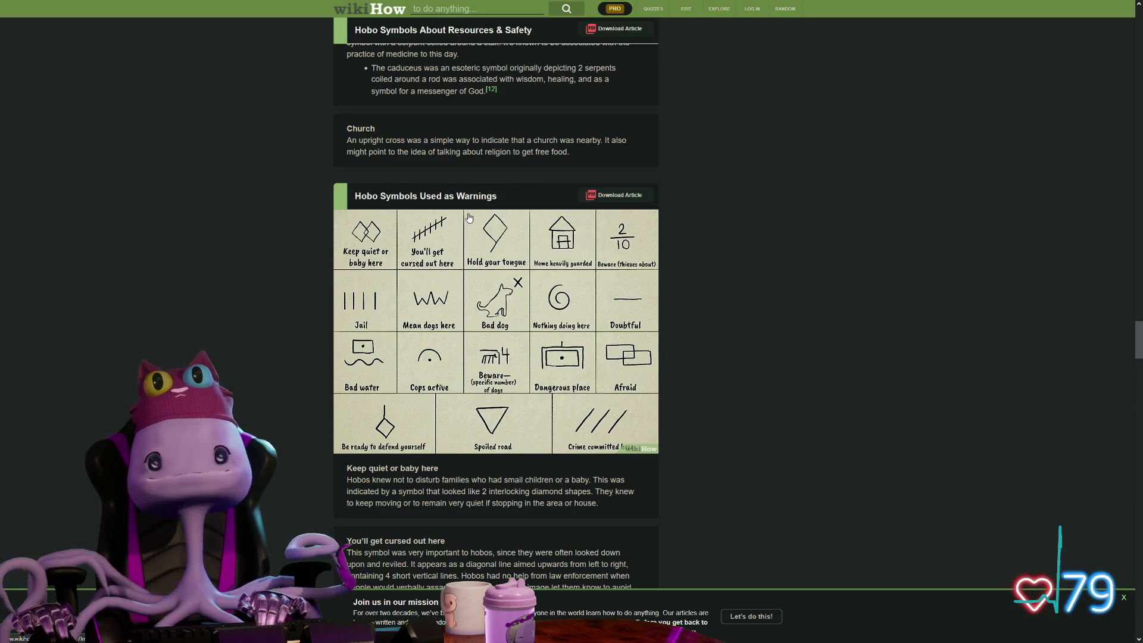
scroll(486, 218, down, 10)
scroll(487, 219, down, 6)
scroll(487, 218, down, 6)
scroll(486, 219, down, 6)
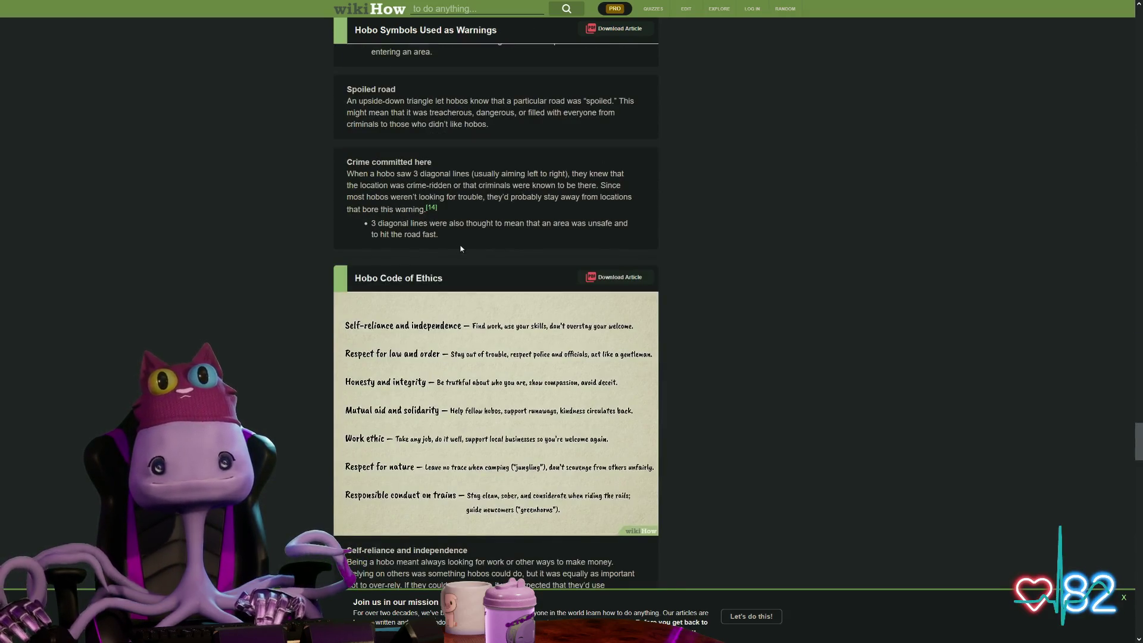
scroll(456, 126, up, 5)
scroll(456, 126, up, 6)
scroll(456, 126, up, 6)
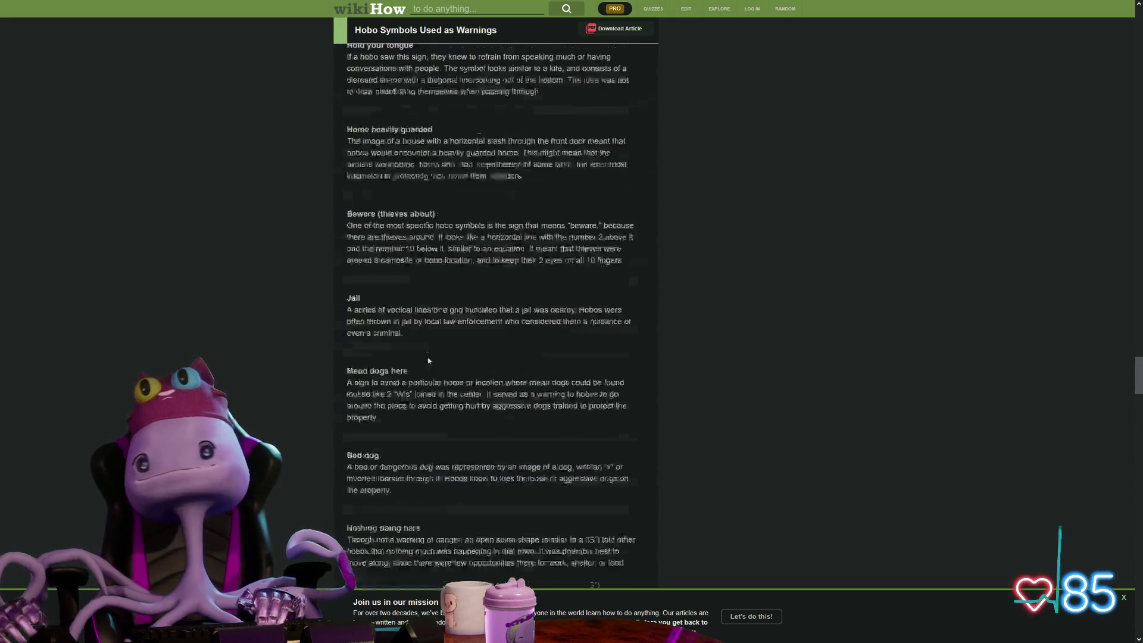
scroll(456, 126, up, 6)
scroll(451, 309, up, 4)
scroll(478, 347, down, 1)
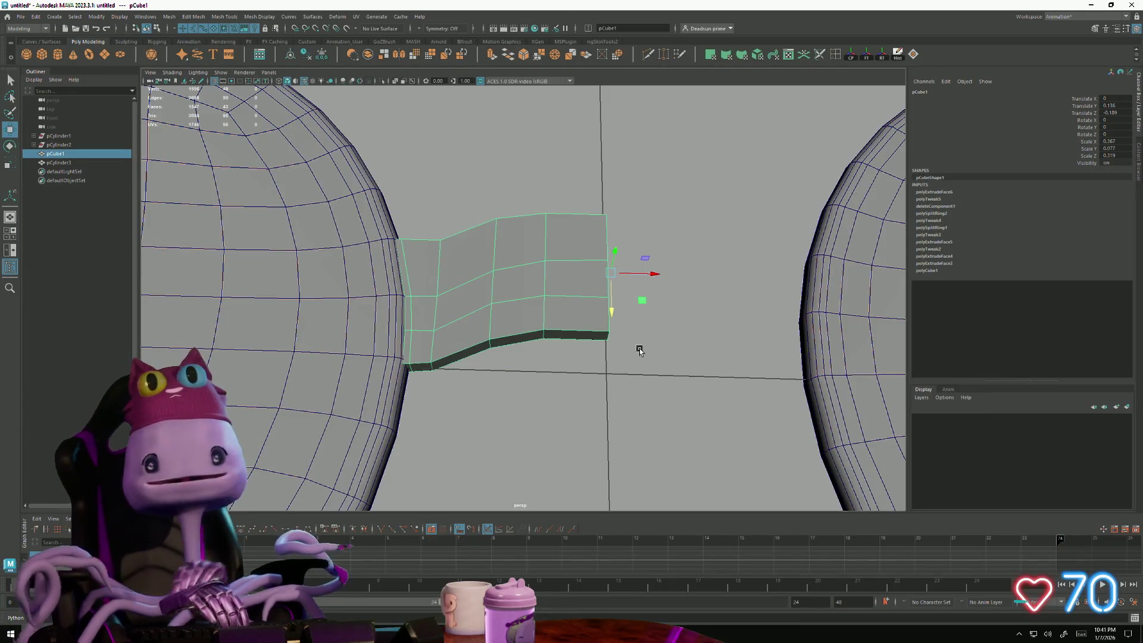
Step: Move the bridge's end vertex sideways so it sits flush against the left lens rim
mouse_move(639, 351)
alt+mouse_down()
mouse_move(501, 337)
mouse_move(544, 356)
mouse_move(583, 314)
alt+mouse_up()
mouse_move(582, 271)
alt+mouse_down()
mouse_move(552, 370)
mouse_move(572, 391)
alt+mouse_up()
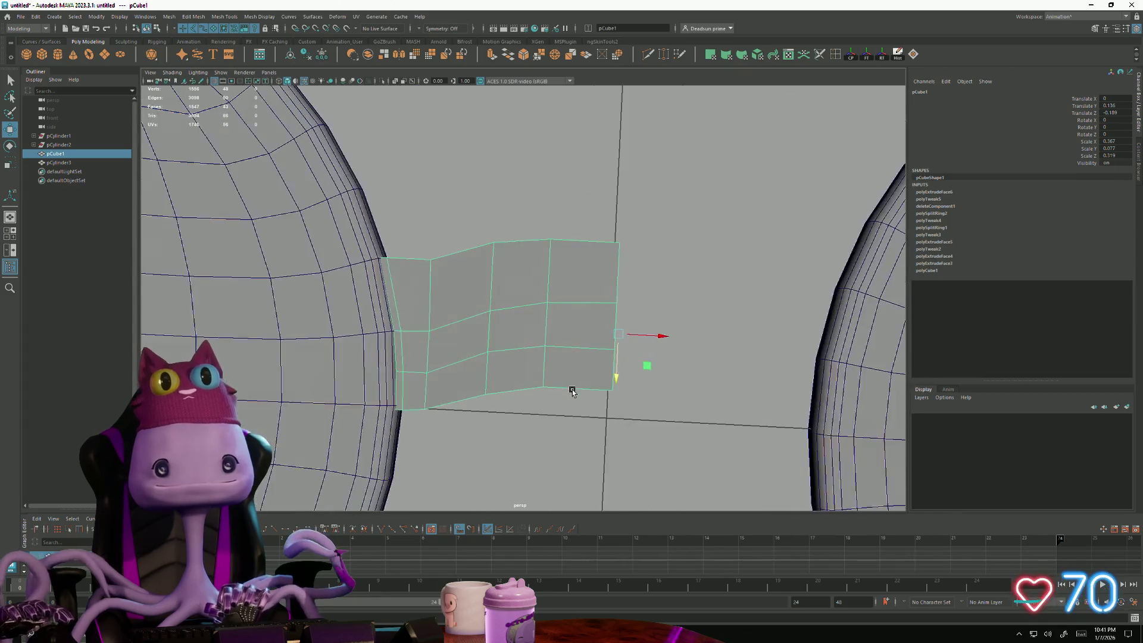
mouse_move(368, 379)
alt+mouse_down()
mouse_move(429, 313)
mouse_move(474, 295)
mouse_move(475, 262)
alt+mouse_up()
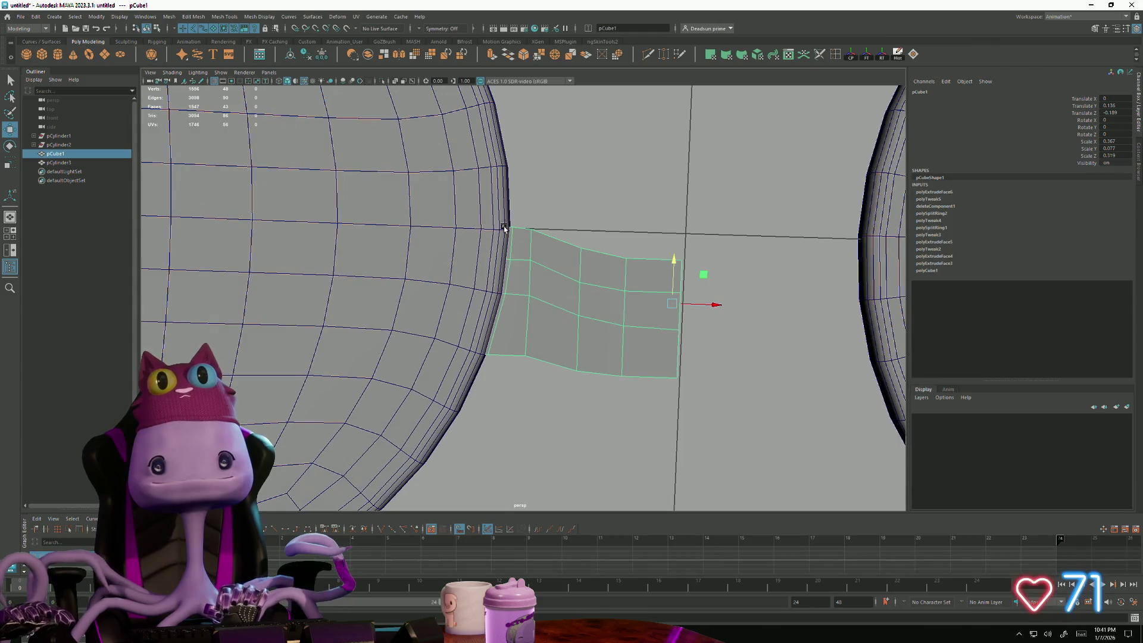
key(F9)
click(526, 239)
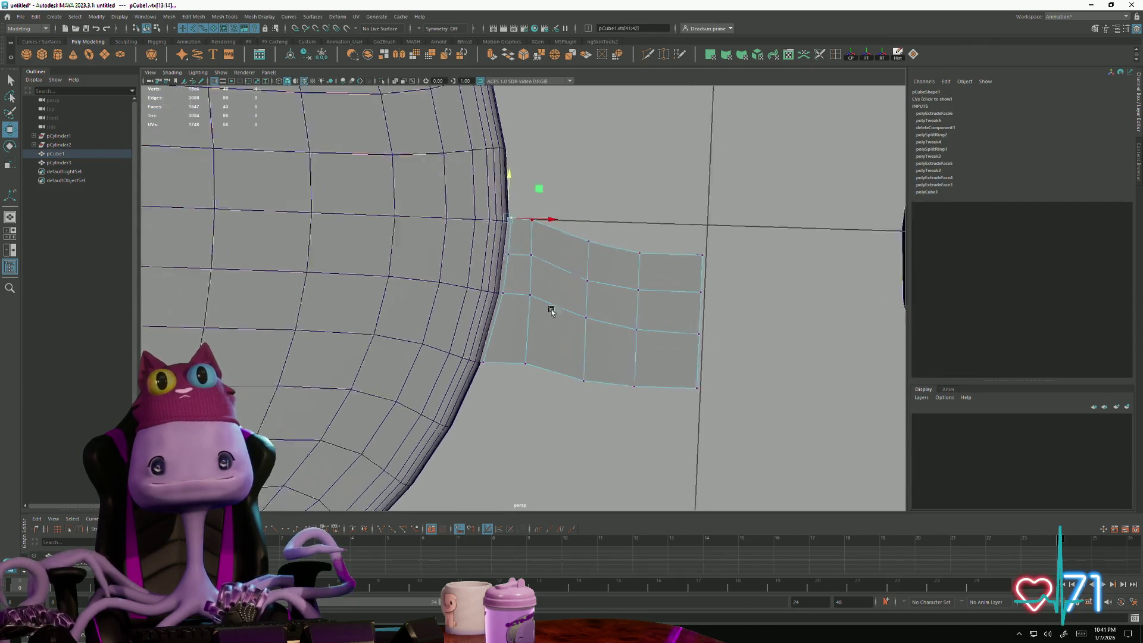
scroll(536, 259, up, 8)
scroll(571, 304, up, 6)
alt+drag(602, 334, 596, 329)
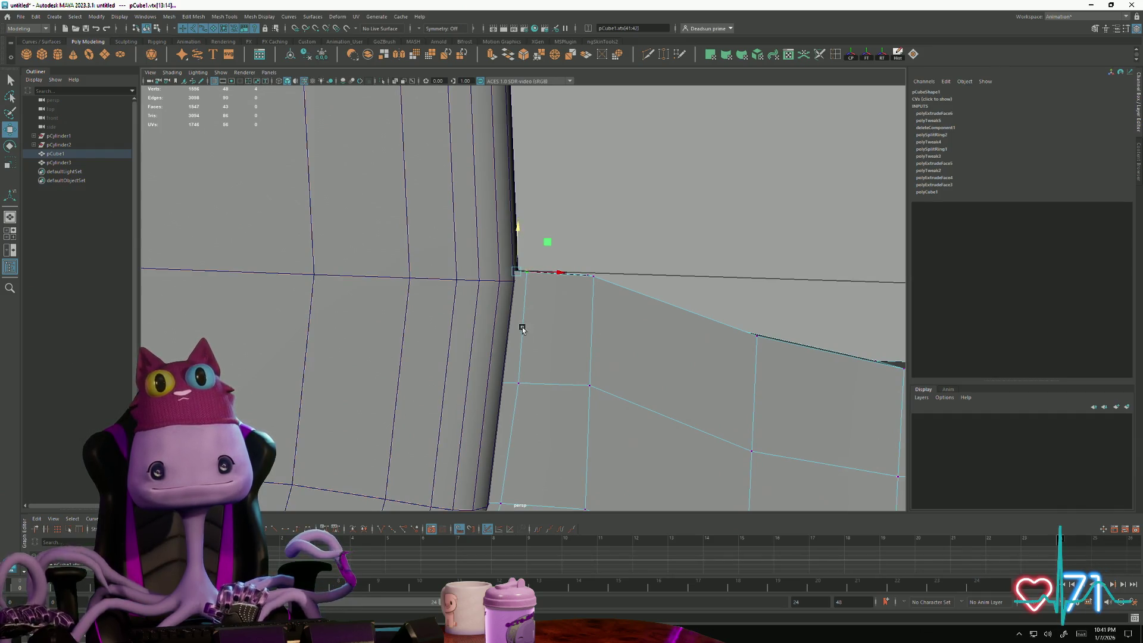
alt+middle_drag(522, 328, 524, 287)
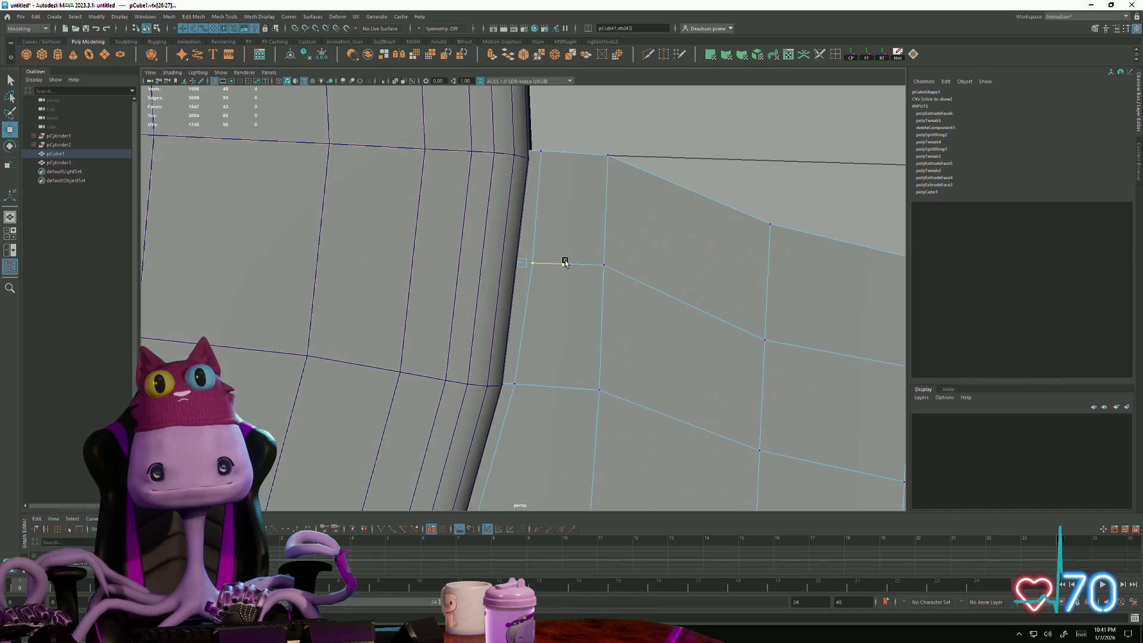
drag(579, 264, 571, 265)
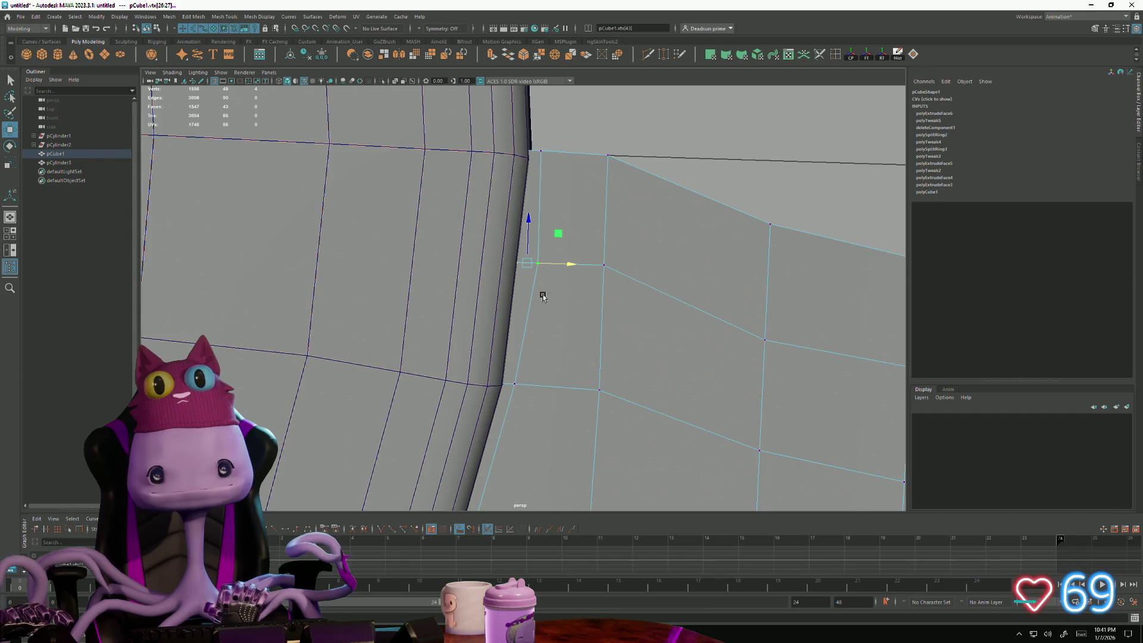
alt+middle_drag(542, 294, 536, 268)
alt+drag(544, 260, 566, 226)
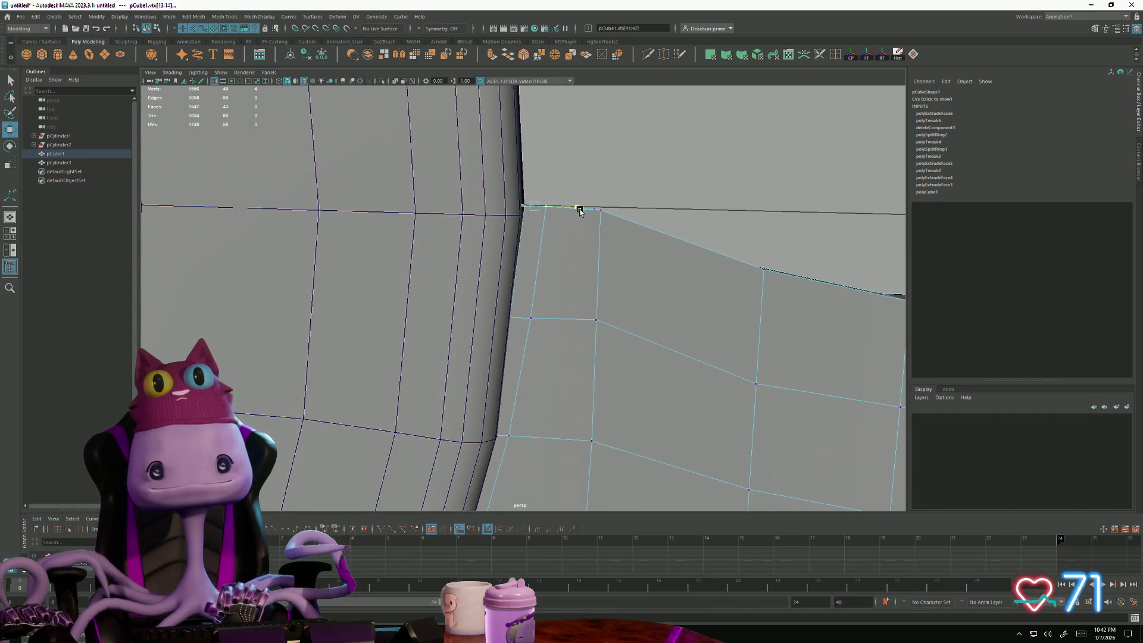
alt+middle_drag(574, 212, 465, 204)
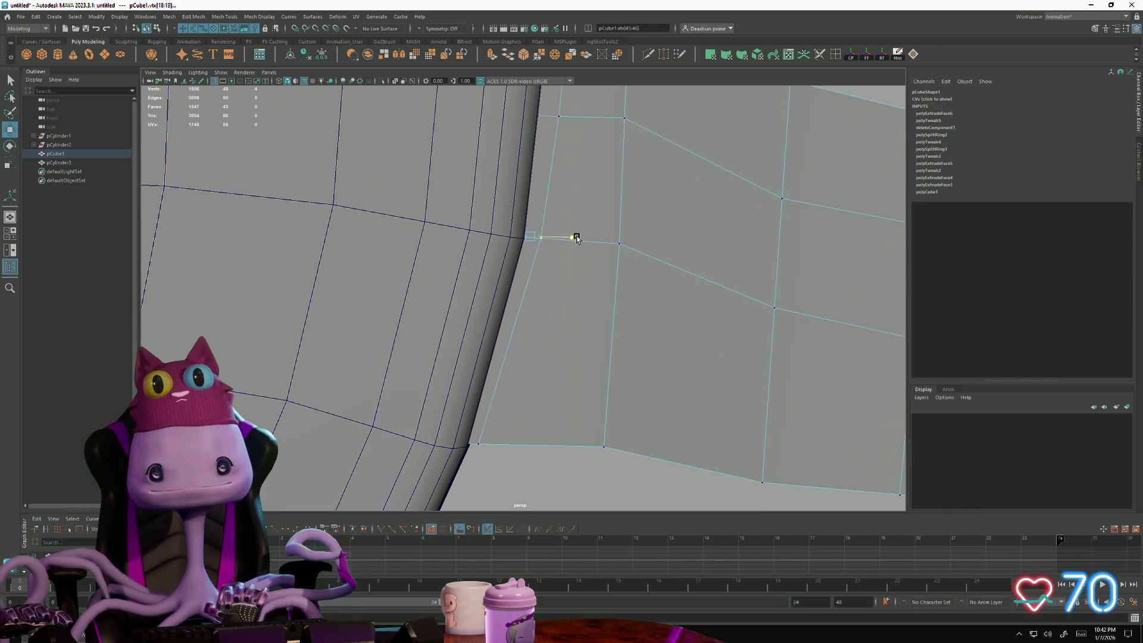
alt+right_drag(578, 243, 500, 268)
alt+drag(500, 268, 481, 396)
scroll(554, 340, down, 4)
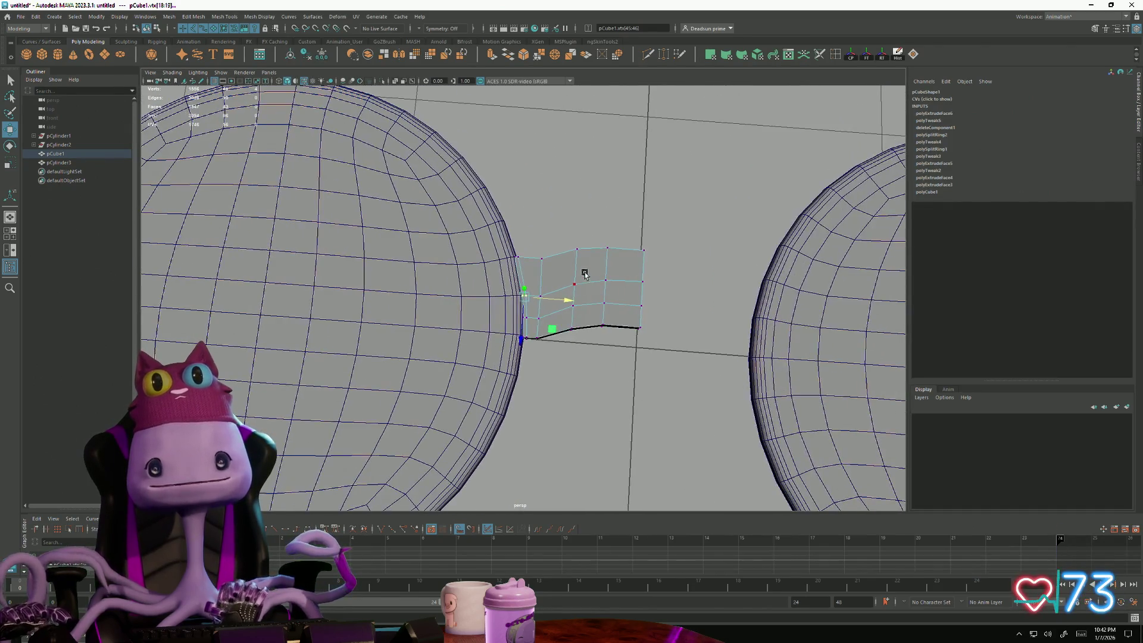
Step: In object mode, raise pCube1 slightly, then select the lens rim pCylinder2
right_drag(581, 268, 585, 295)
click(615, 258)
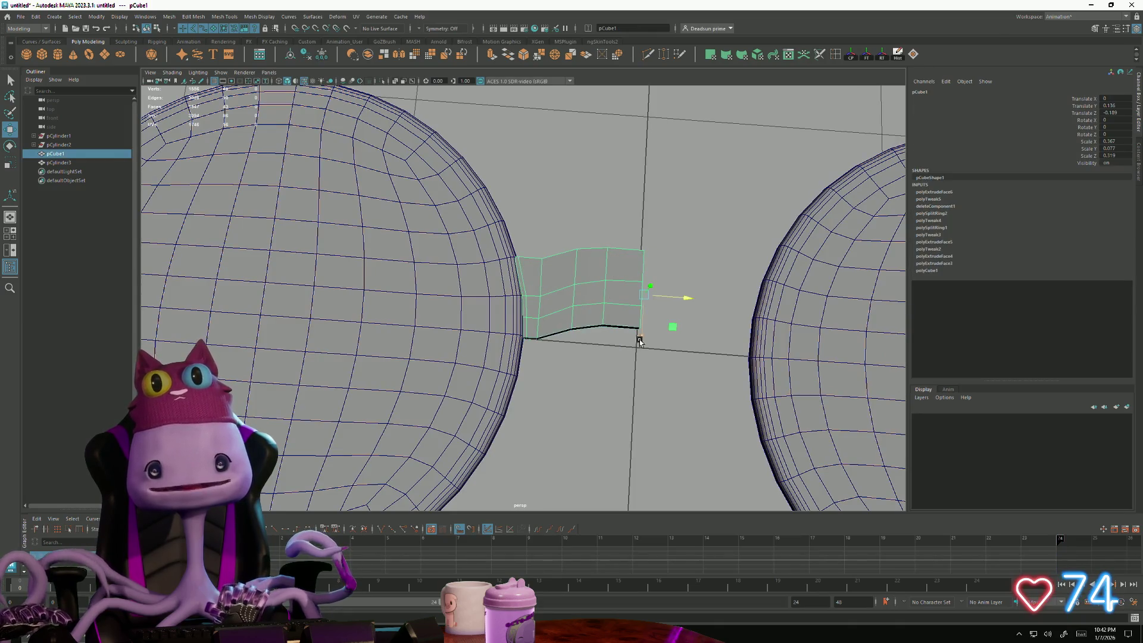
drag(672, 328, 674, 259)
alt+drag(625, 312, 429, 323)
click(537, 179)
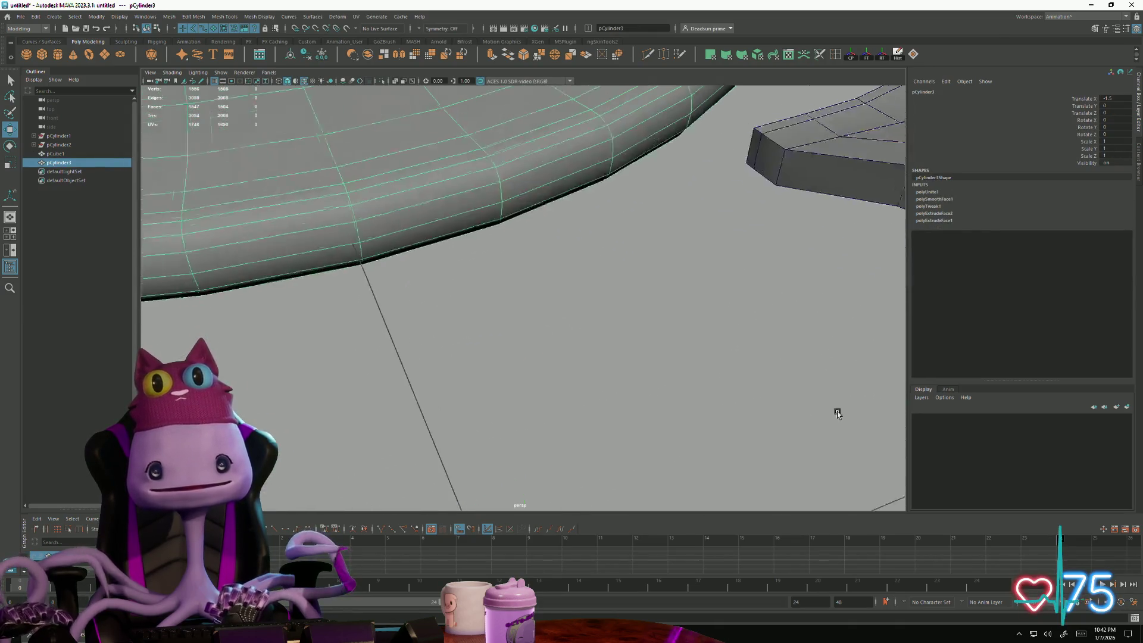
Step: In face mode, select the side faces of the left lens rim facing the centre gap
right_drag(456, 207, 460, 223)
click(429, 201)
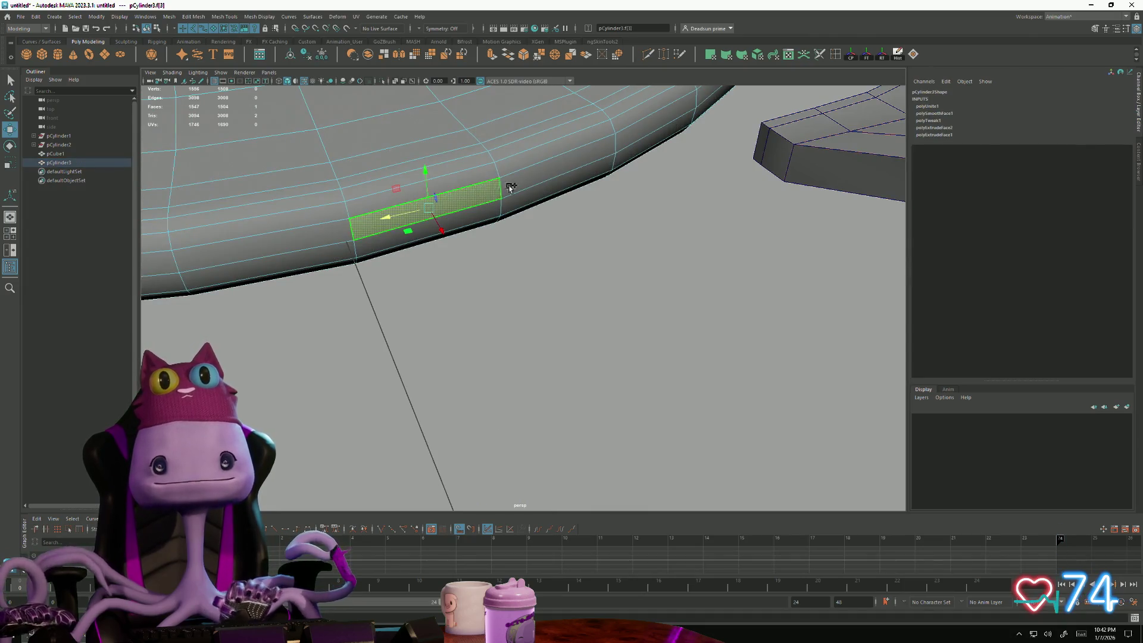
shift+click(536, 192)
alt+drag(527, 250, 446, 205)
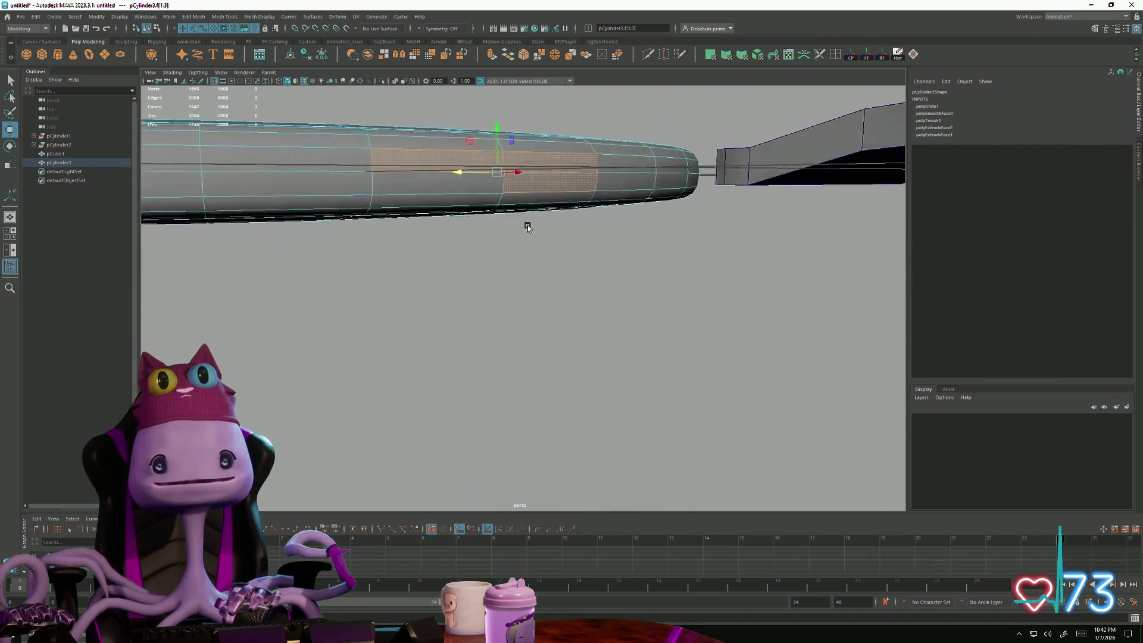
click(443, 186)
alt+drag(447, 268, 572, 357)
alt+right_drag(572, 358, 446, 339)
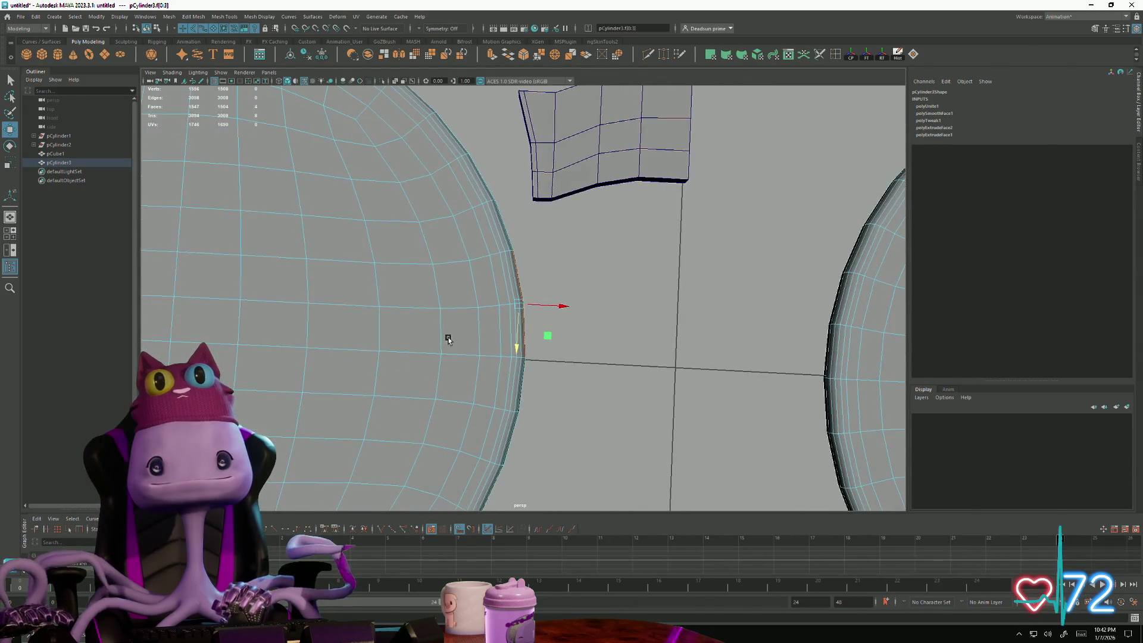
alt+drag(537, 323, 617, 331)
alt+right_drag(617, 331, 535, 357)
mouse_move(536, 358)
alt+mouse_down()
mouse_move(490, 337)
mouse_move(500, 294)
mouse_move(531, 361)
alt+mouse_up()
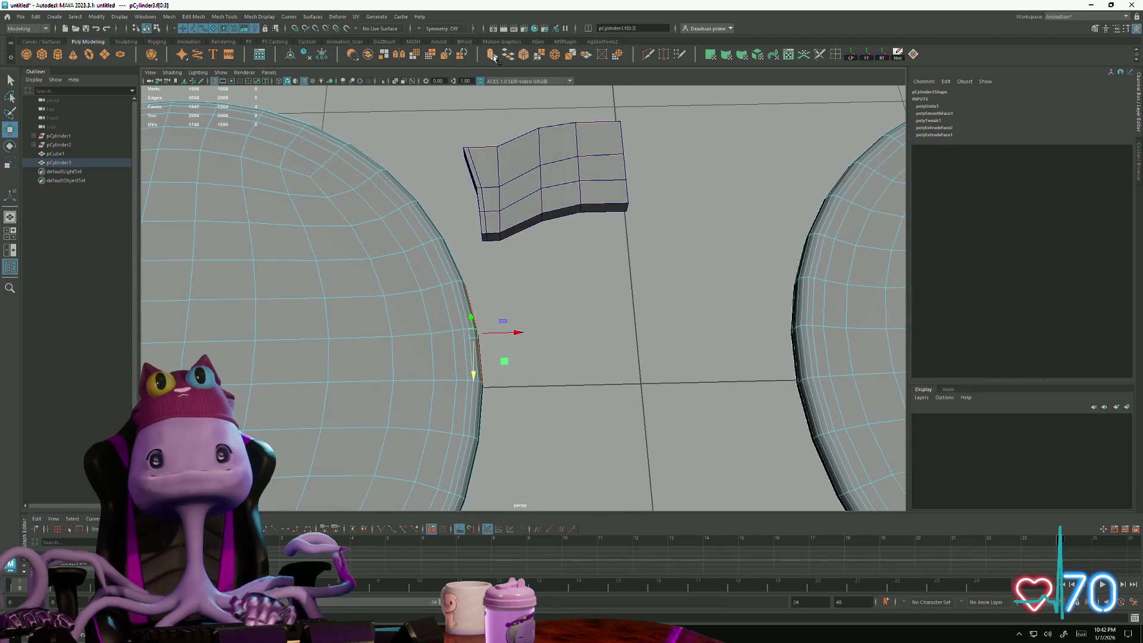
Step: Extrude the rim faces twice, stretching a flat block out toward the middle
click(493, 56)
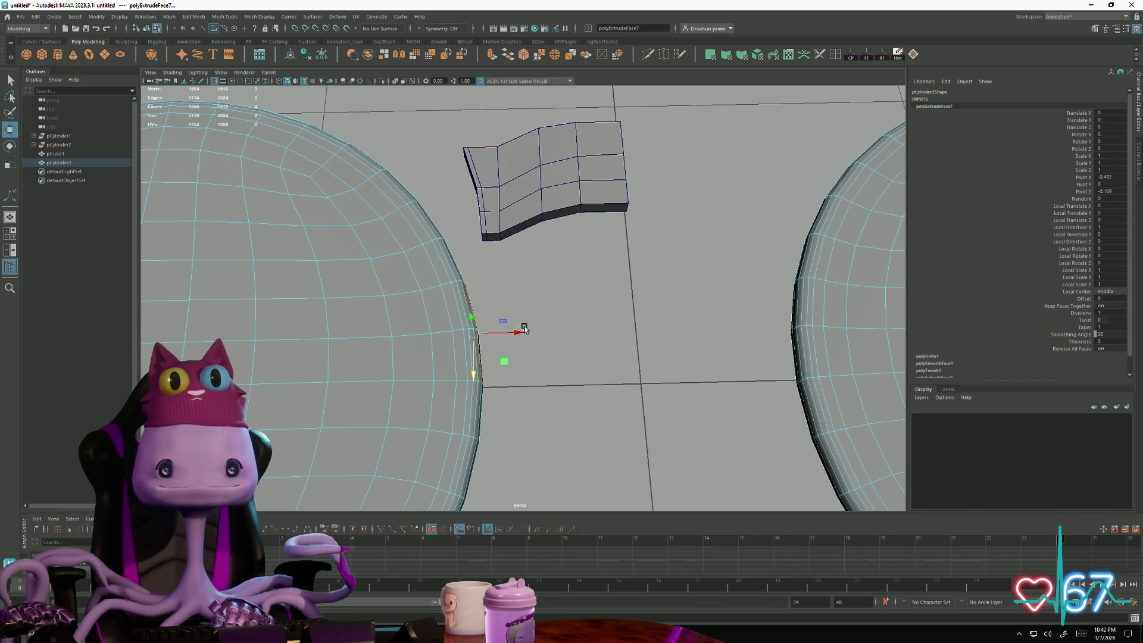
drag(518, 332, 528, 334)
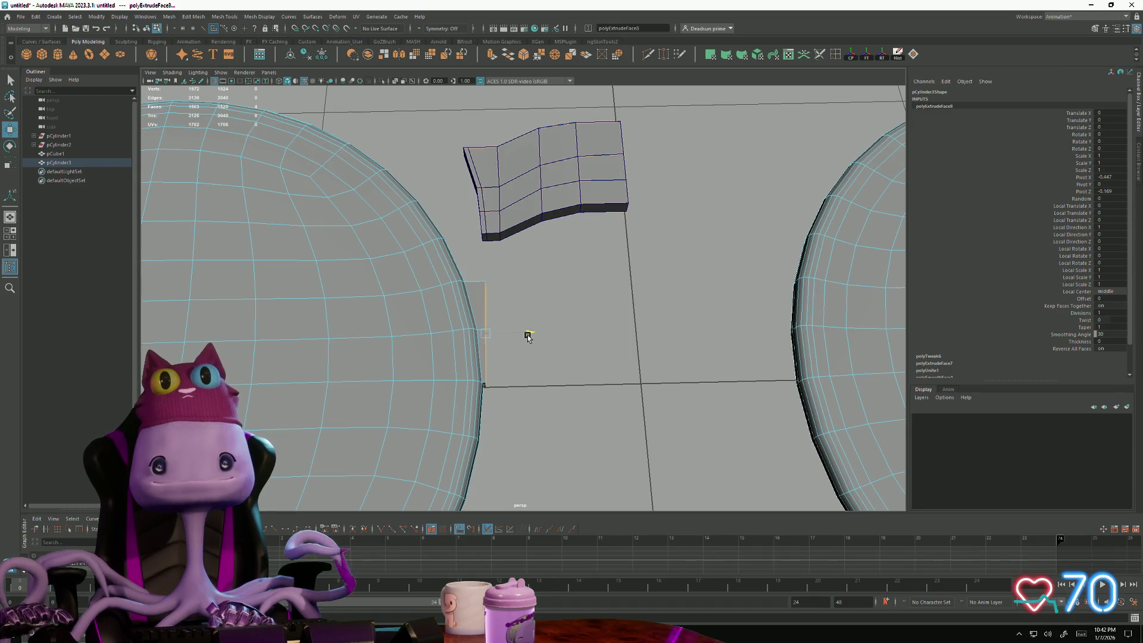
drag(528, 335, 560, 336)
click(490, 54)
drag(558, 335, 661, 335)
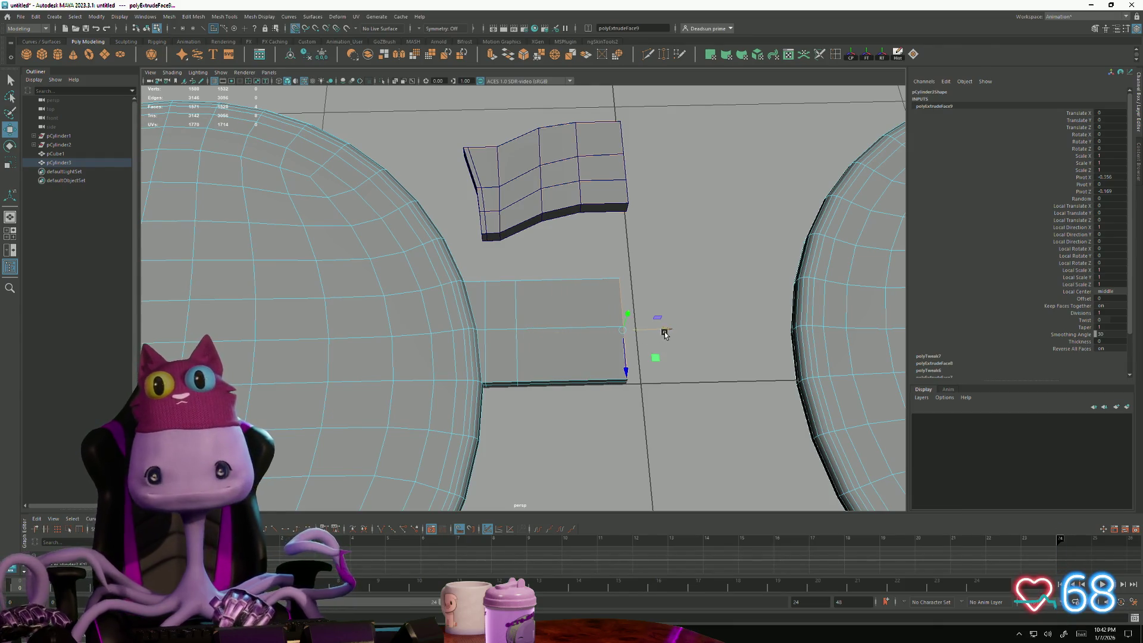
Step: Move the block's corner vertices so its root fits the rim, dragging the lower corner down
click(534, 305)
key(F9)
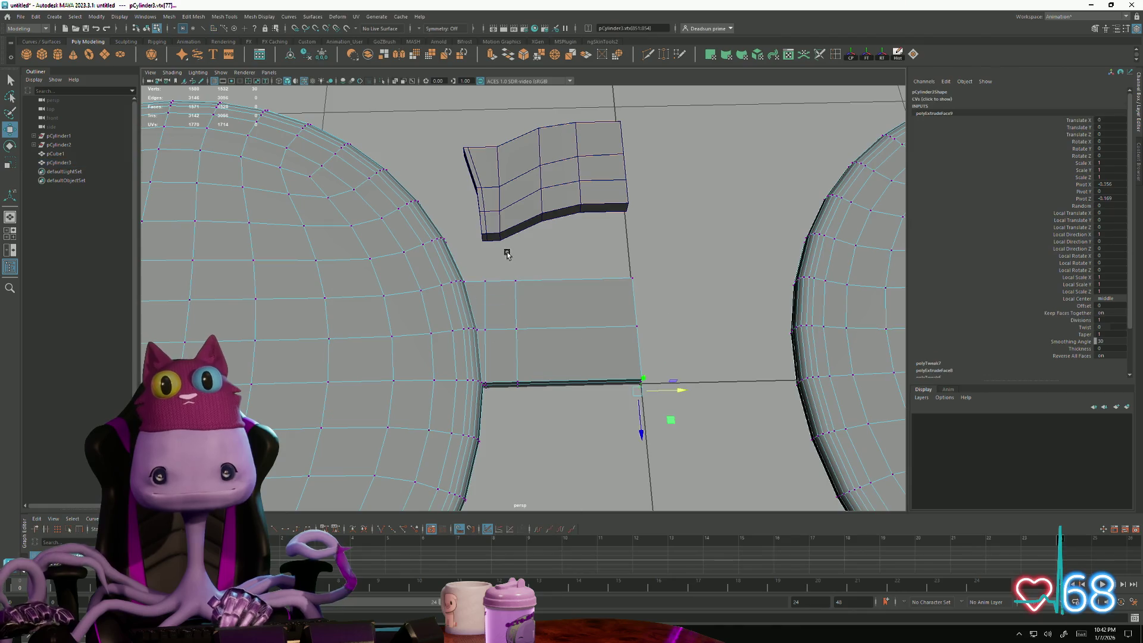
mouse_move(653, 420)
mouse_down()
mouse_move(592, 397)
mouse_move(579, 360)
mouse_move(554, 375)
mouse_up()
click(501, 322)
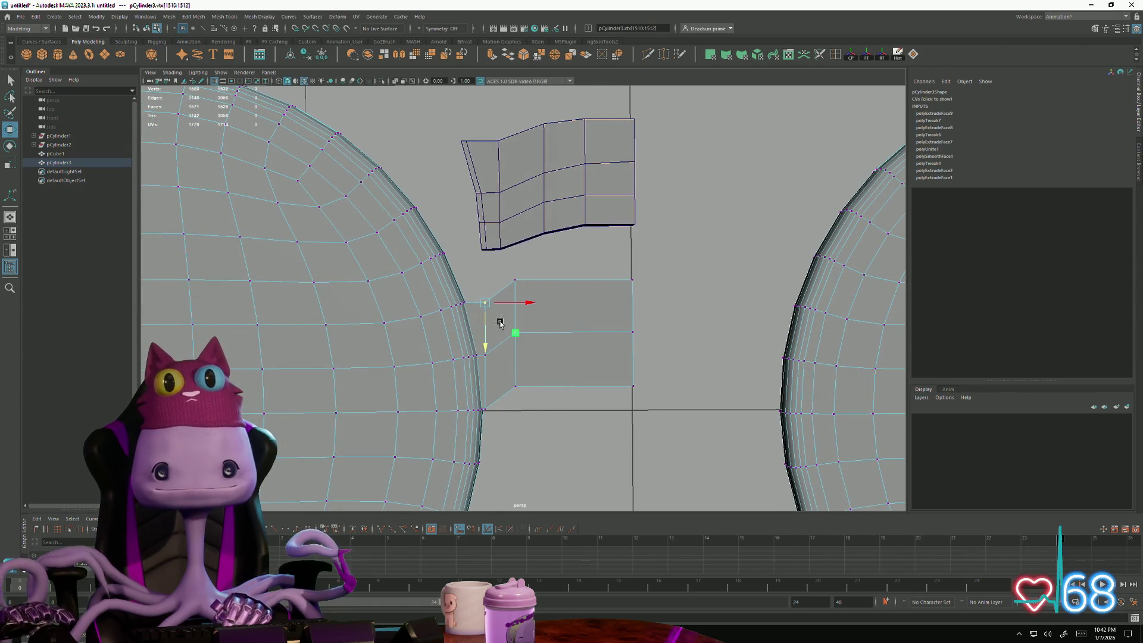
click(483, 350)
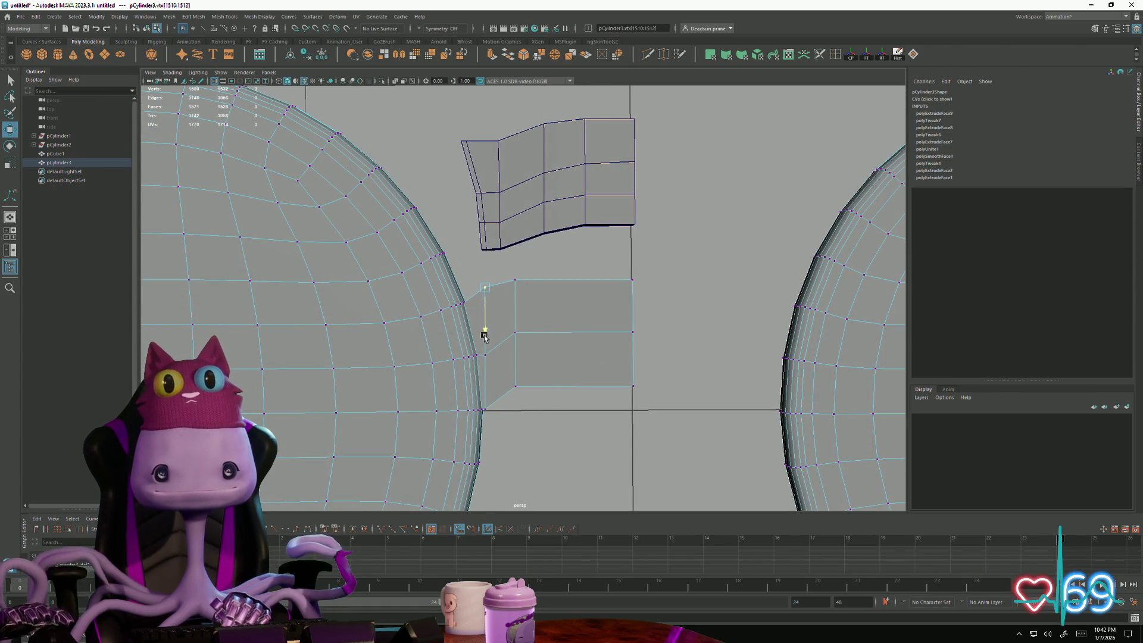
drag(482, 340, 483, 338)
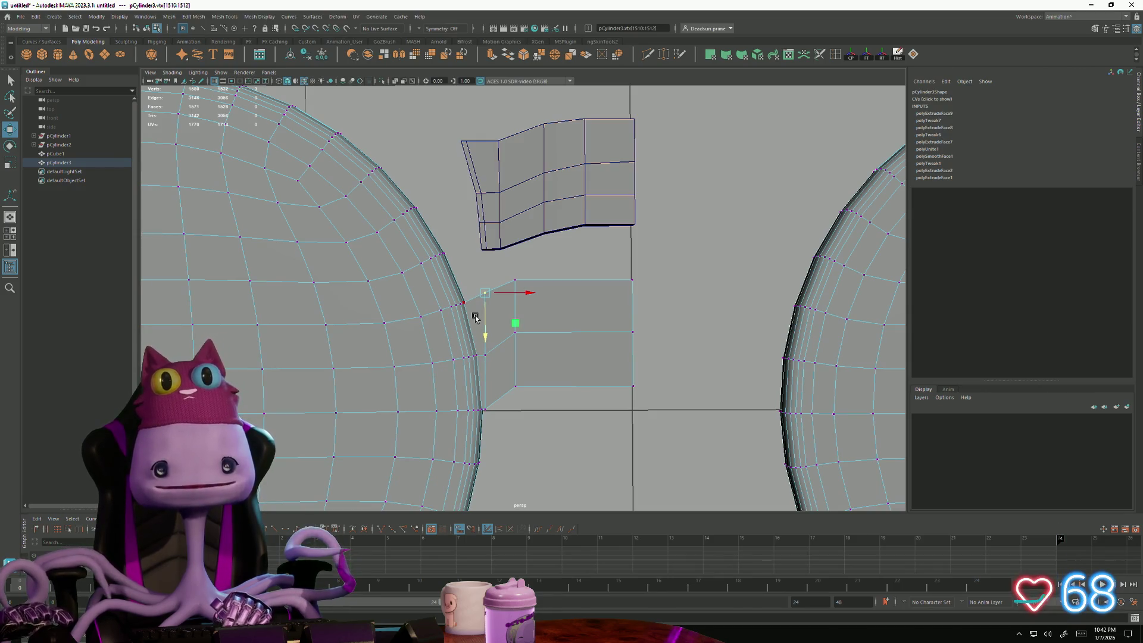
click(484, 350)
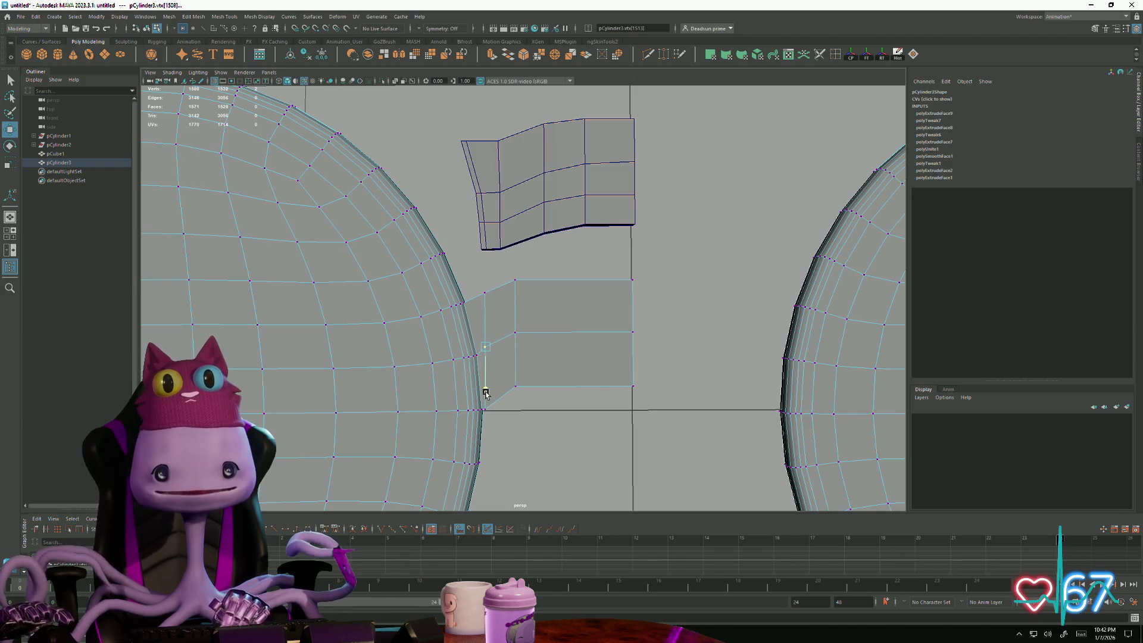
scroll(500, 418, up, 3)
scroll(536, 394, up, 3)
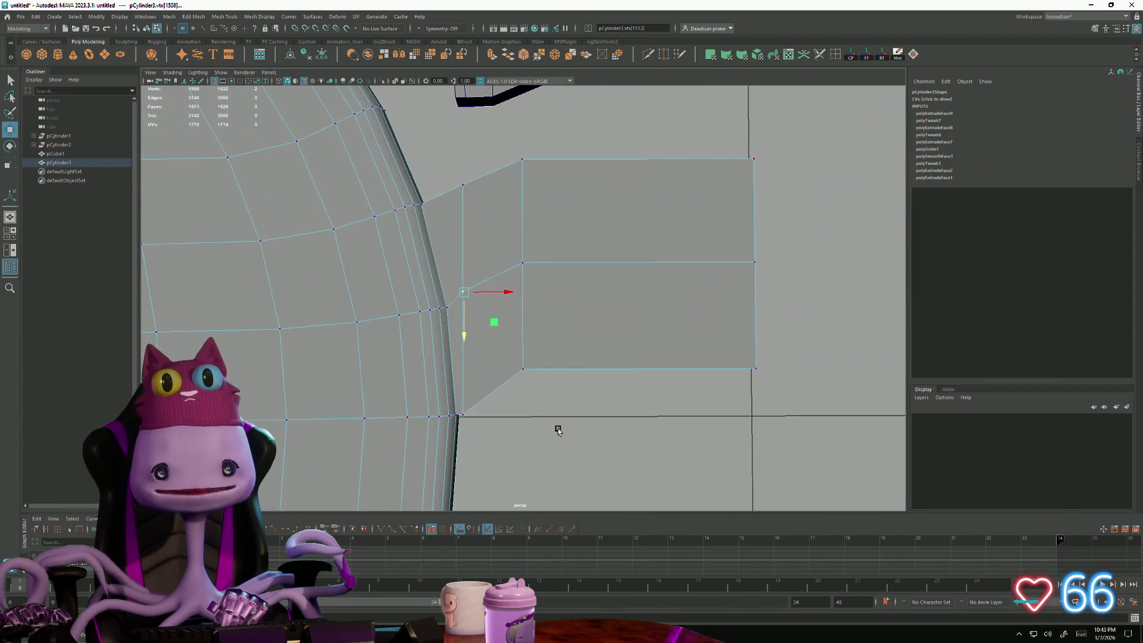
click(537, 357)
drag(539, 394, 540, 403)
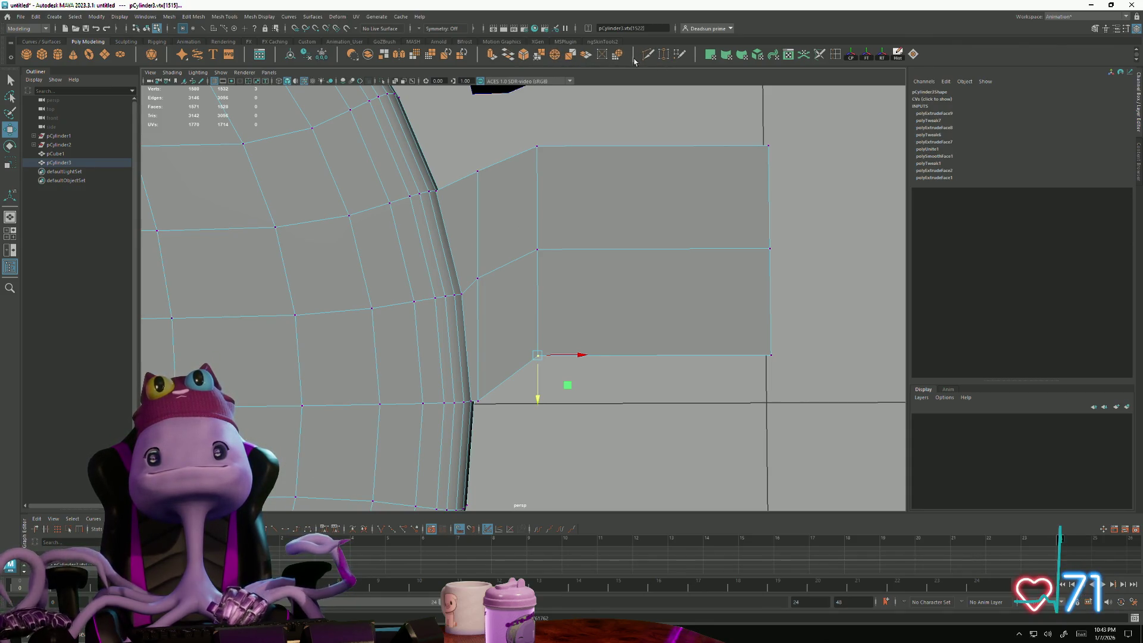
Step: Insert three vertical edge loops across the block, dividing it into four columns
click(835, 56)
click(597, 248)
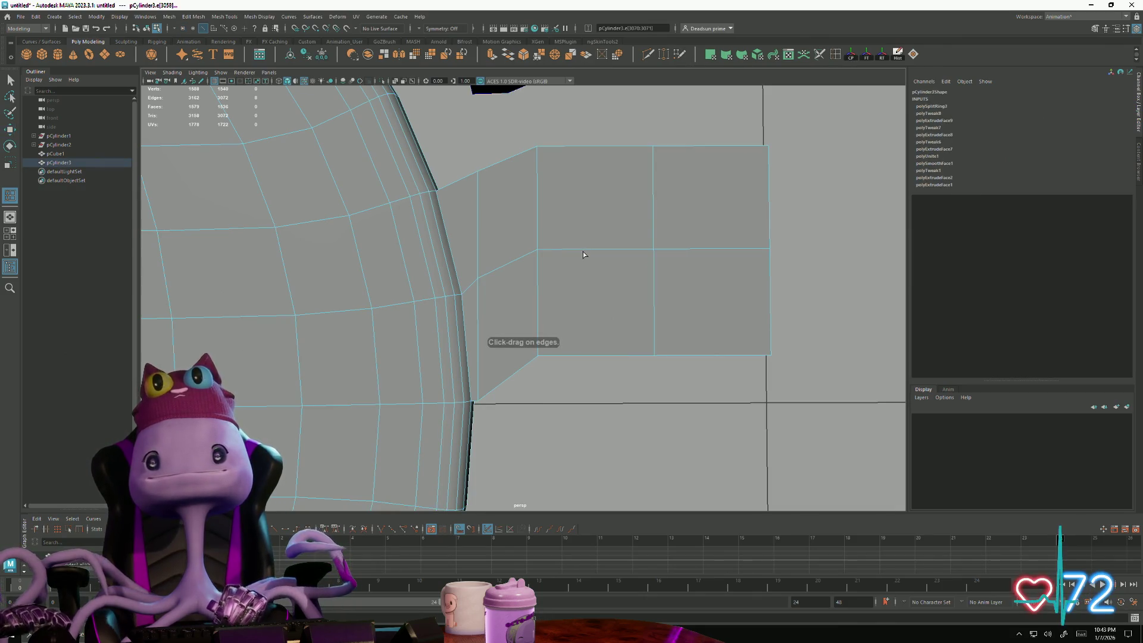
click(654, 249)
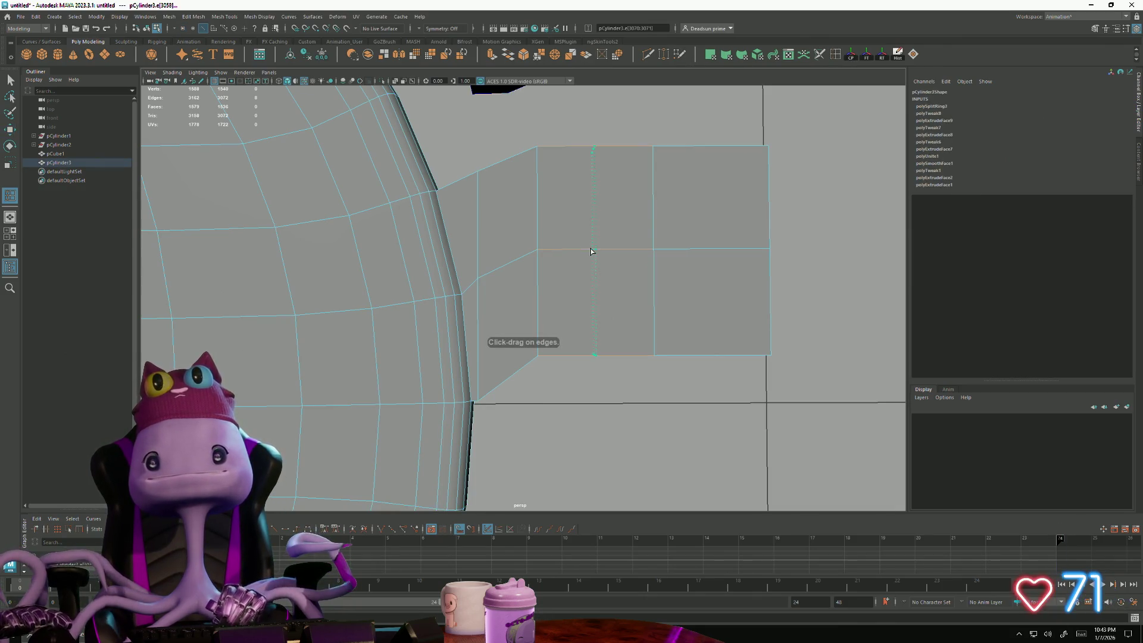
click(718, 253)
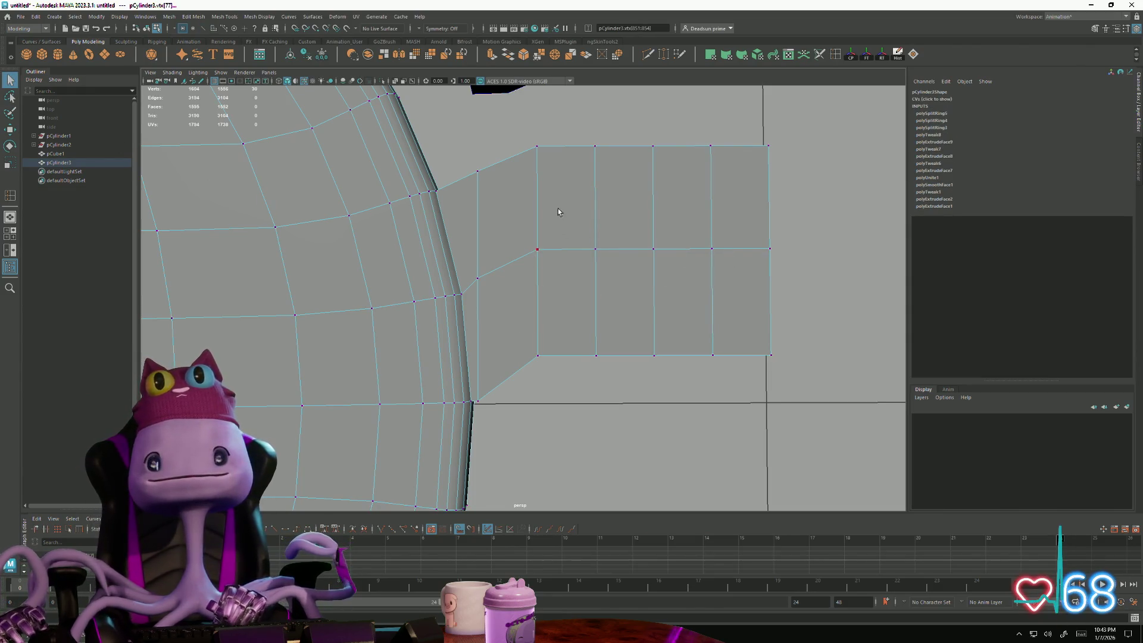
click(11, 81)
Step: Raise the strip's outer vertex rows along Y so it bends up toward the upper bridge piece
double_click(11, 81)
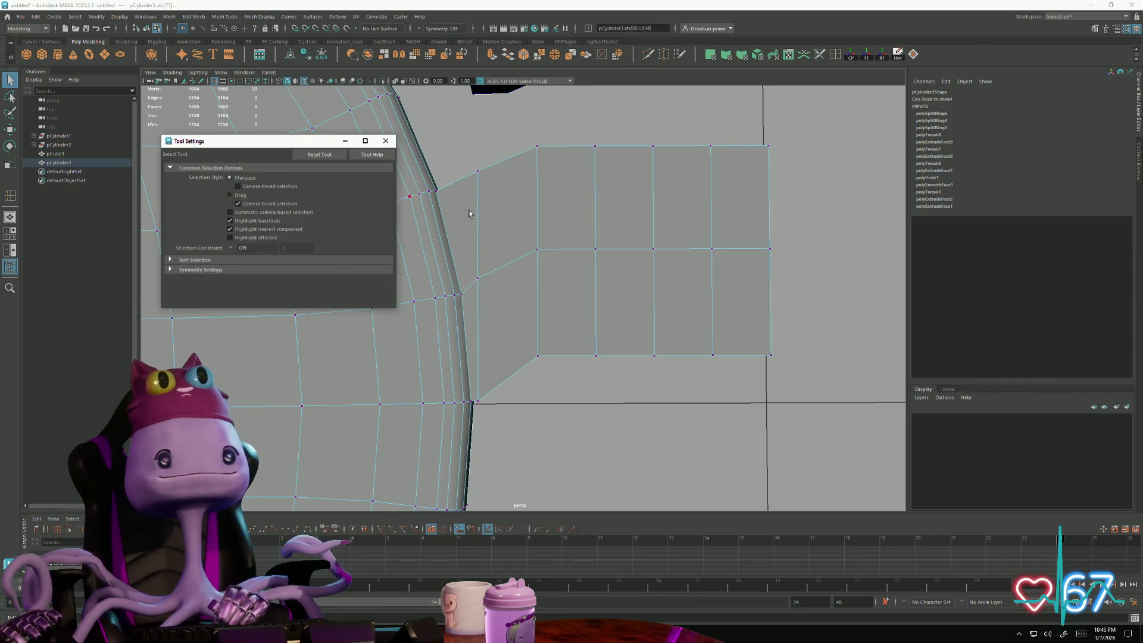
click(366, 135)
right_click(551, 209)
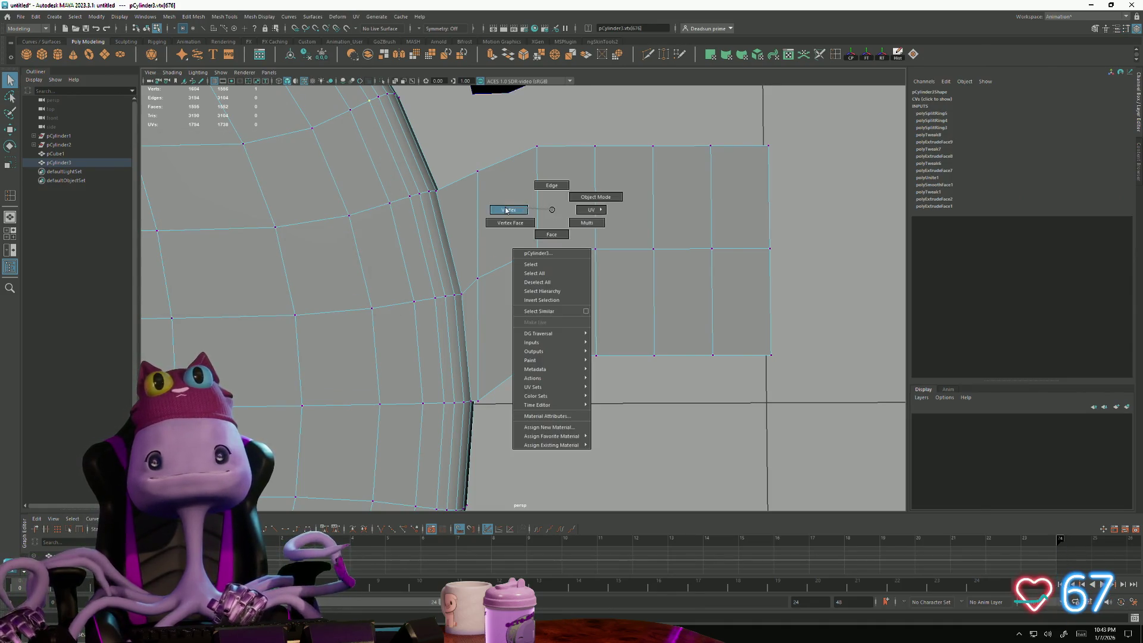
drag(564, 216, 851, 441)
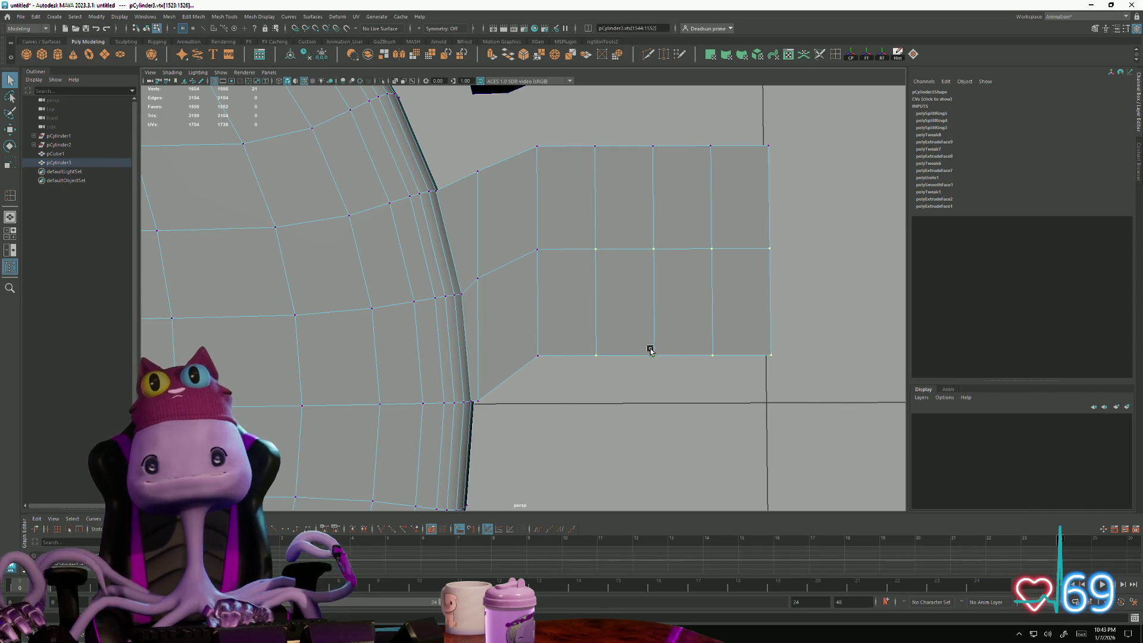
drag(675, 349, 673, 332)
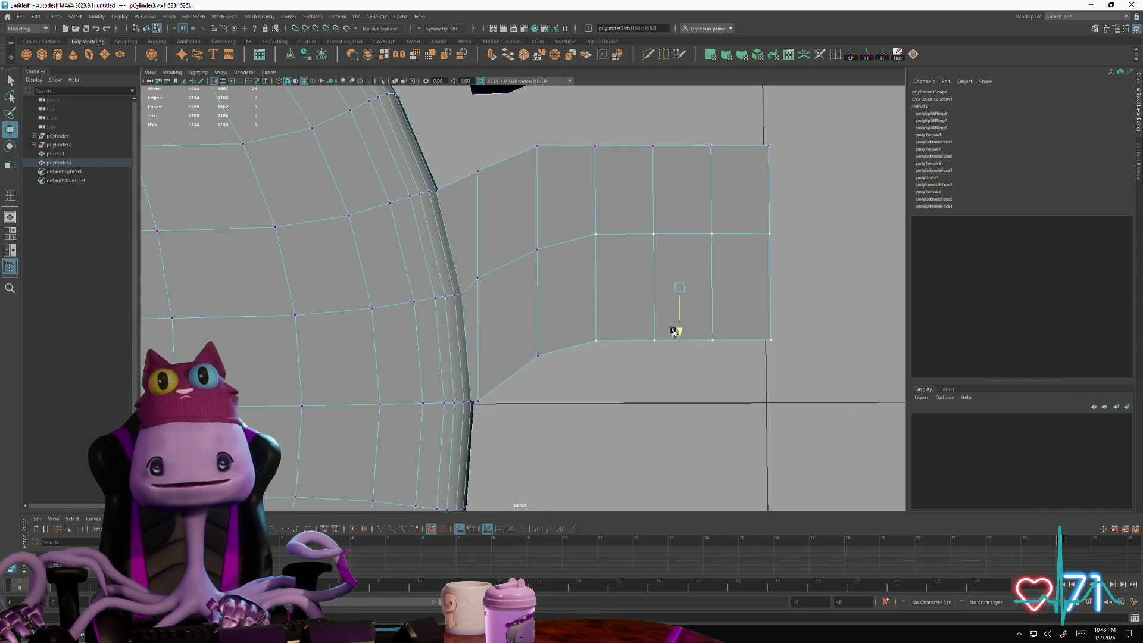
alt+middle_drag(674, 332, 616, 348)
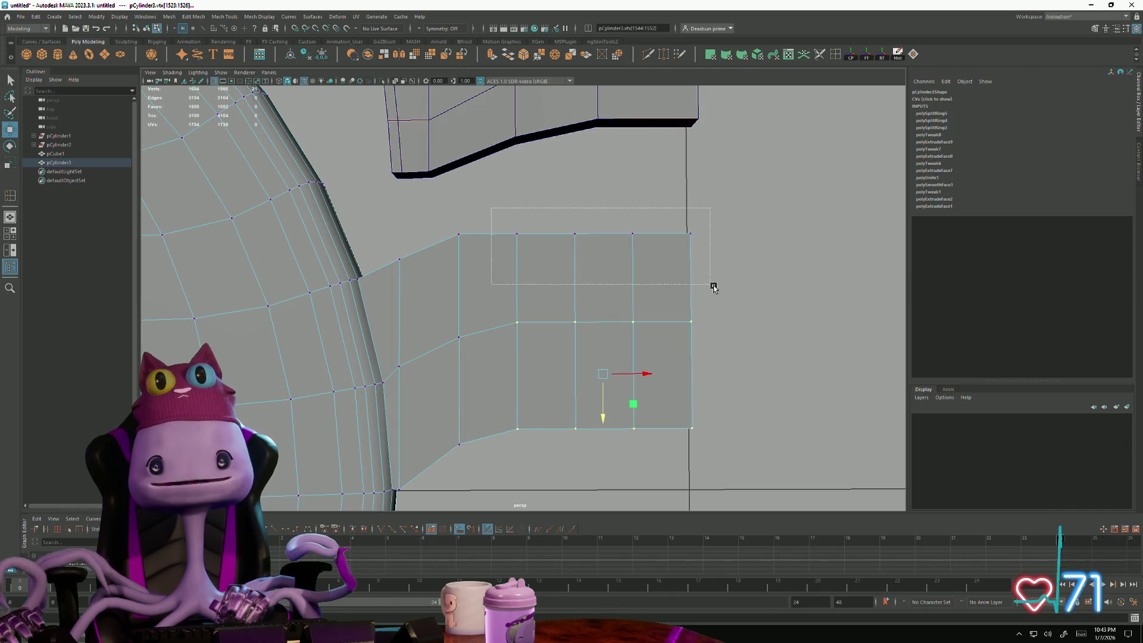
mouse_move(604, 276)
mouse_down()
mouse_move(598, 260)
mouse_move(536, 362)
mouse_move(542, 324)
mouse_up()
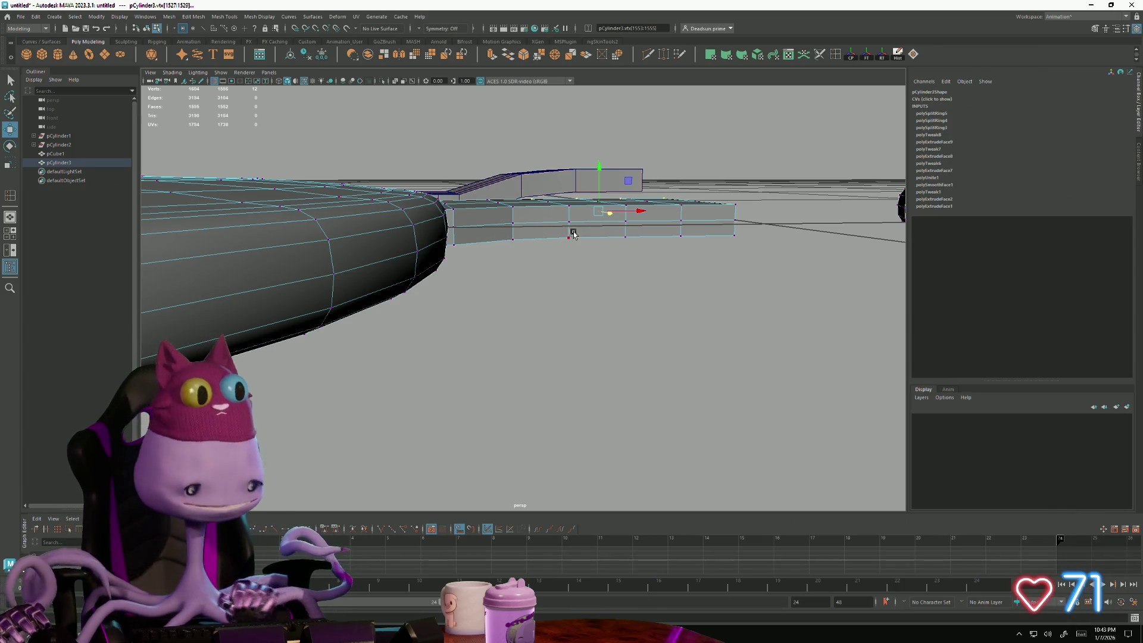
Step: Adjust the strip's lower and top edge vertices to smooth it into a gentle curve
alt+drag(465, 208, 571, 274)
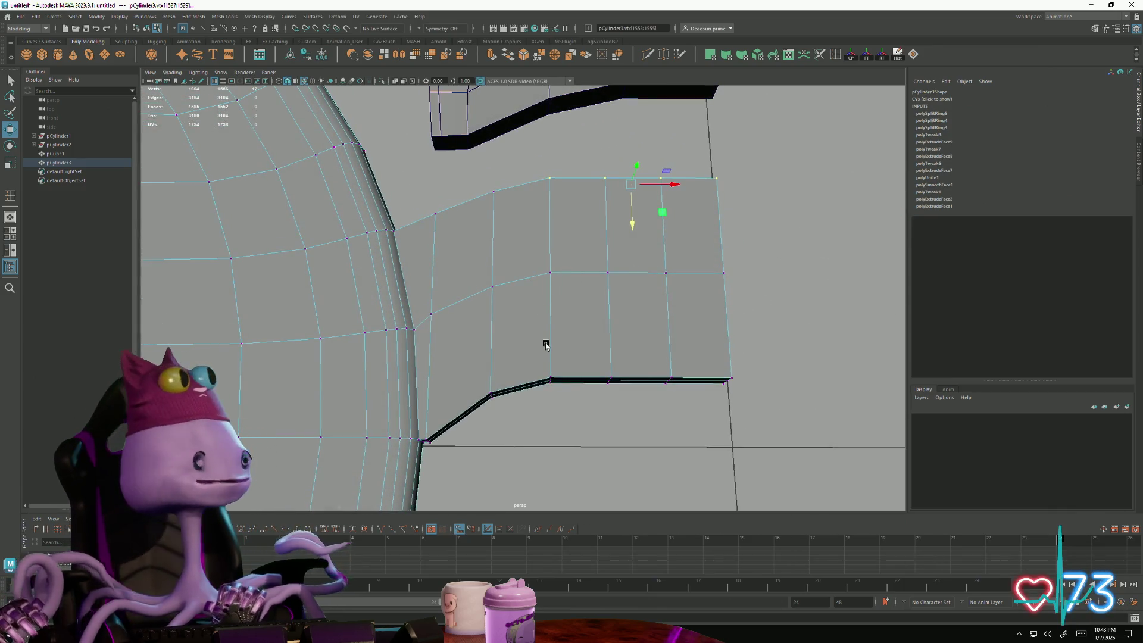
alt+drag(545, 314, 609, 349)
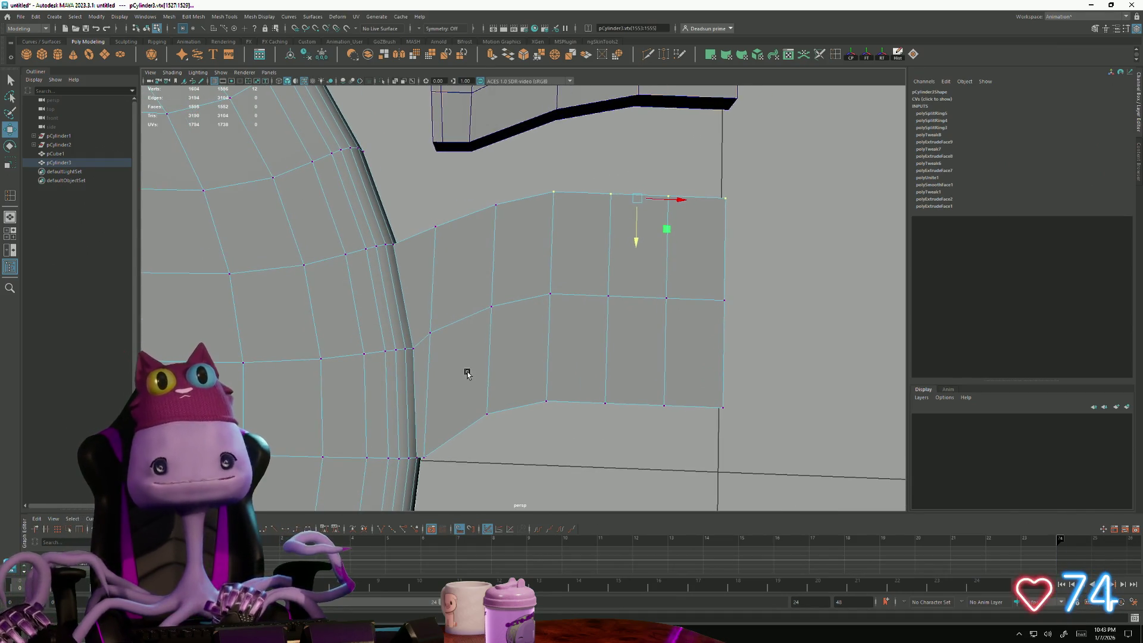
mouse_move(468, 373)
mouse_down()
mouse_move(506, 431)
mouse_move(518, 417)
mouse_move(493, 436)
mouse_up()
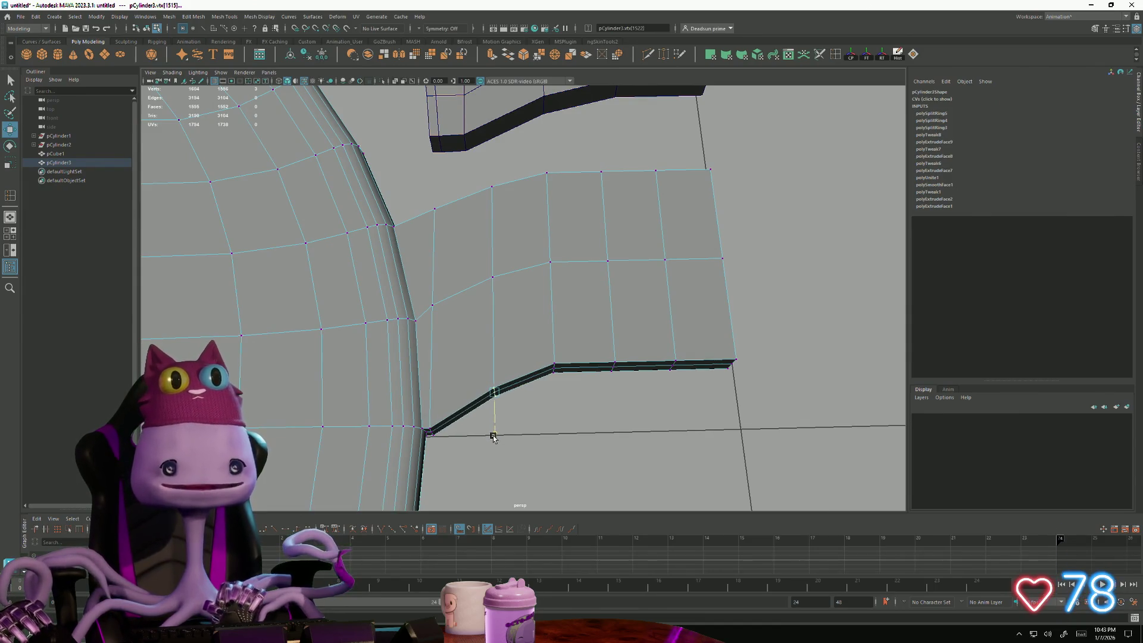
click(540, 340)
mouse_move(554, 371)
mouse_down()
mouse_move(553, 418)
mouse_move(556, 268)
mouse_up()
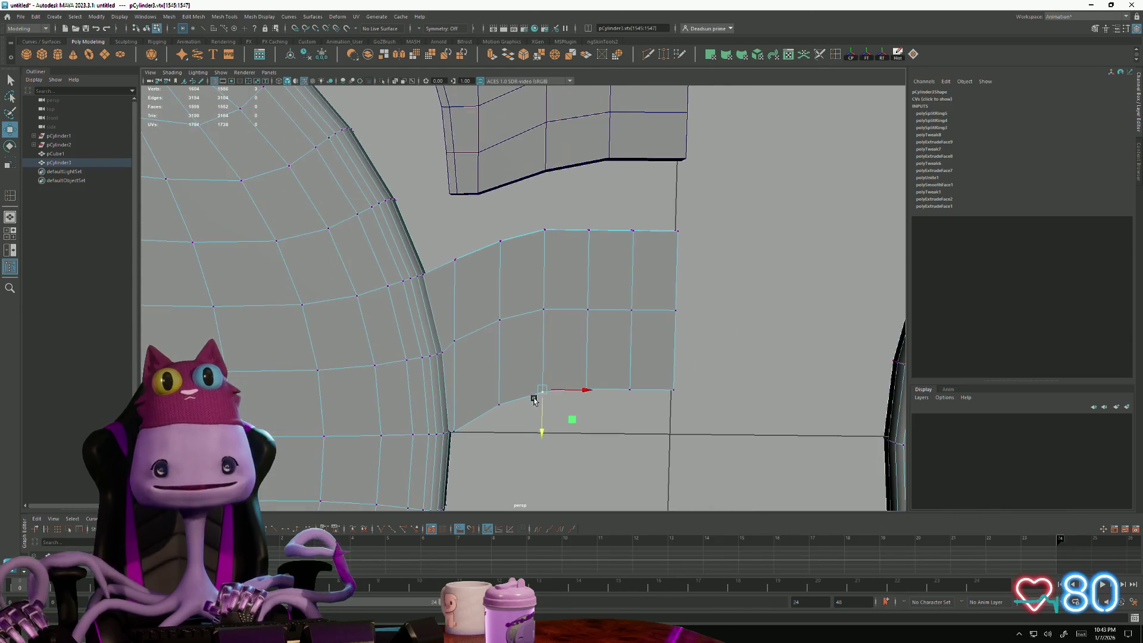
click(609, 233)
drag(613, 270, 609, 278)
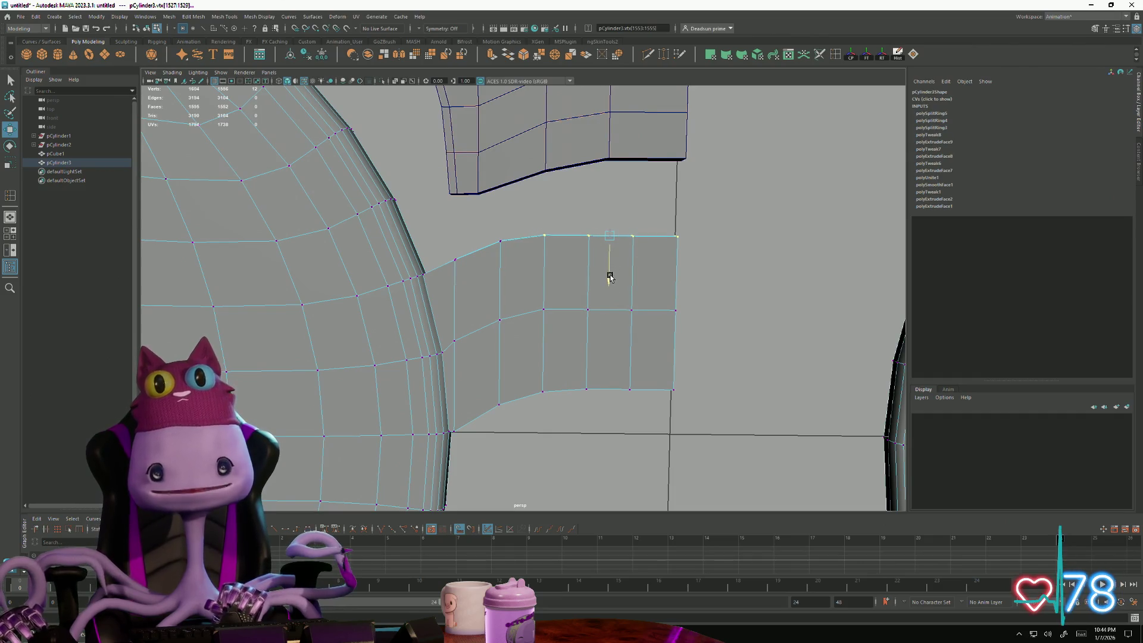
alt+drag(596, 368, 531, 330)
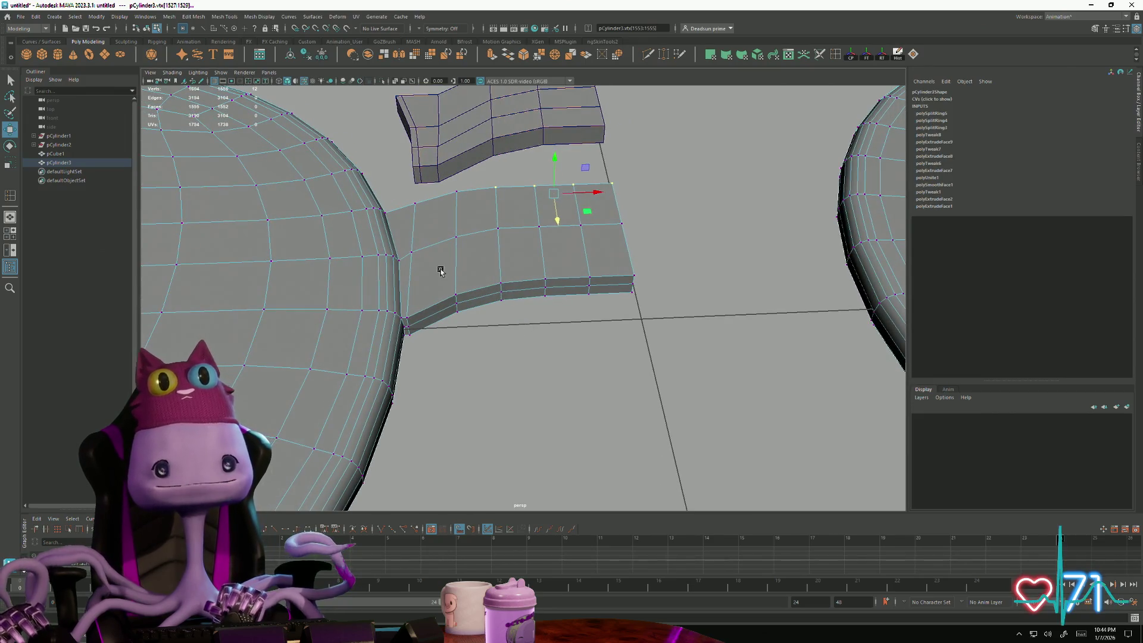
alt+right_drag(440, 269, 450, 277)
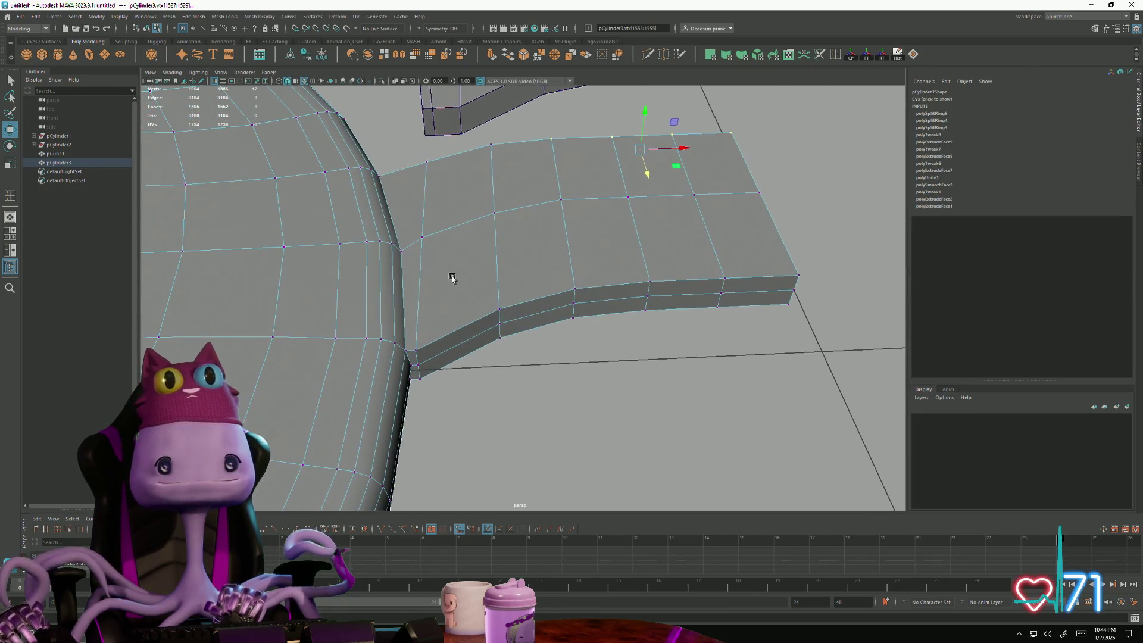
Step: Shift-select the bridge's top edges across the slab and raise them along Y
click(425, 232)
click(496, 259)
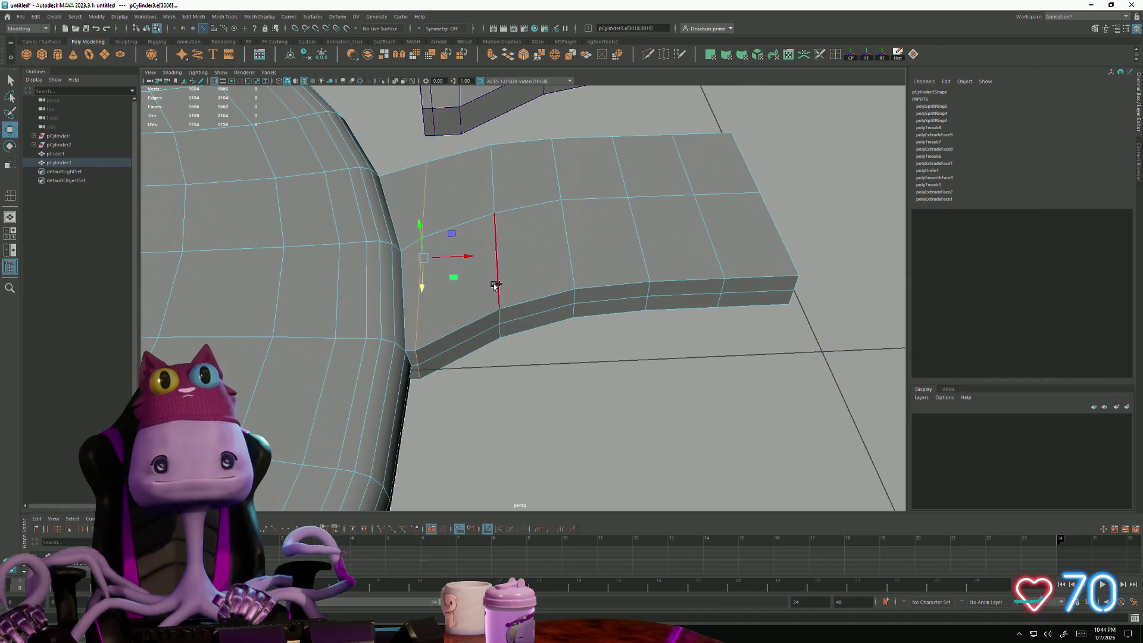
shift+click(563, 266)
shift+click(639, 245)
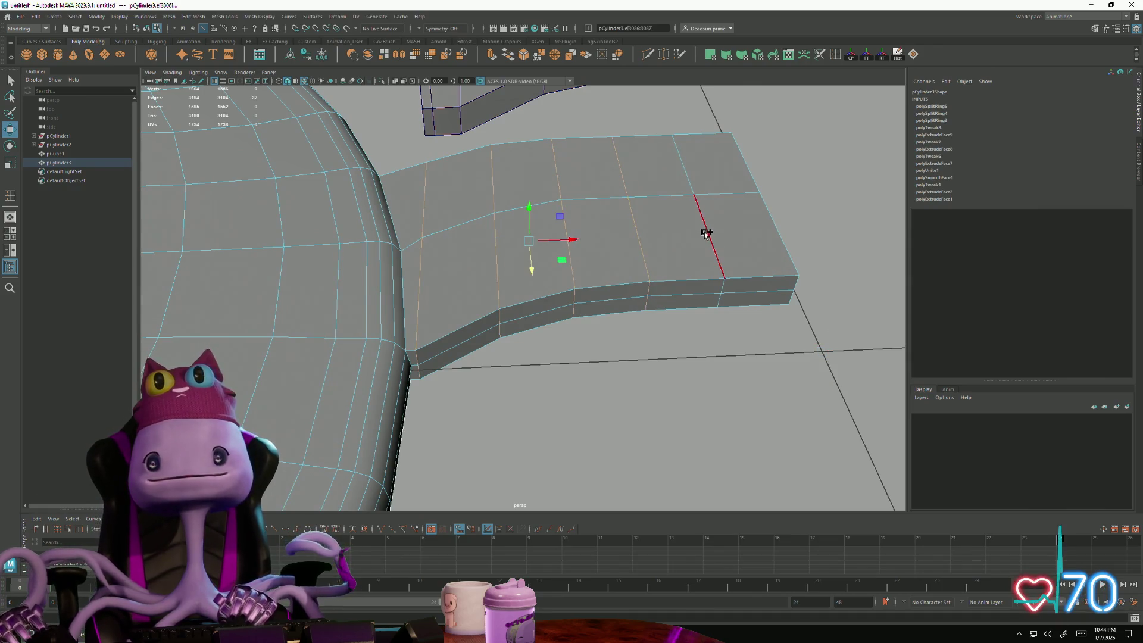
shift+click(726, 233)
shift+click(787, 230)
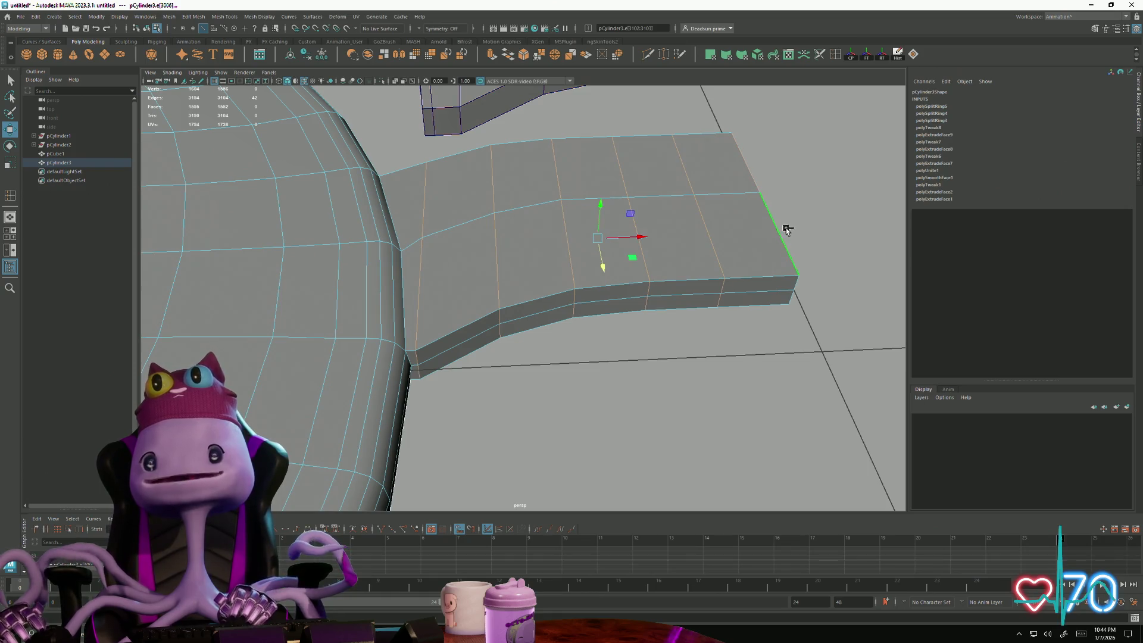
alt+drag(797, 284, 715, 302)
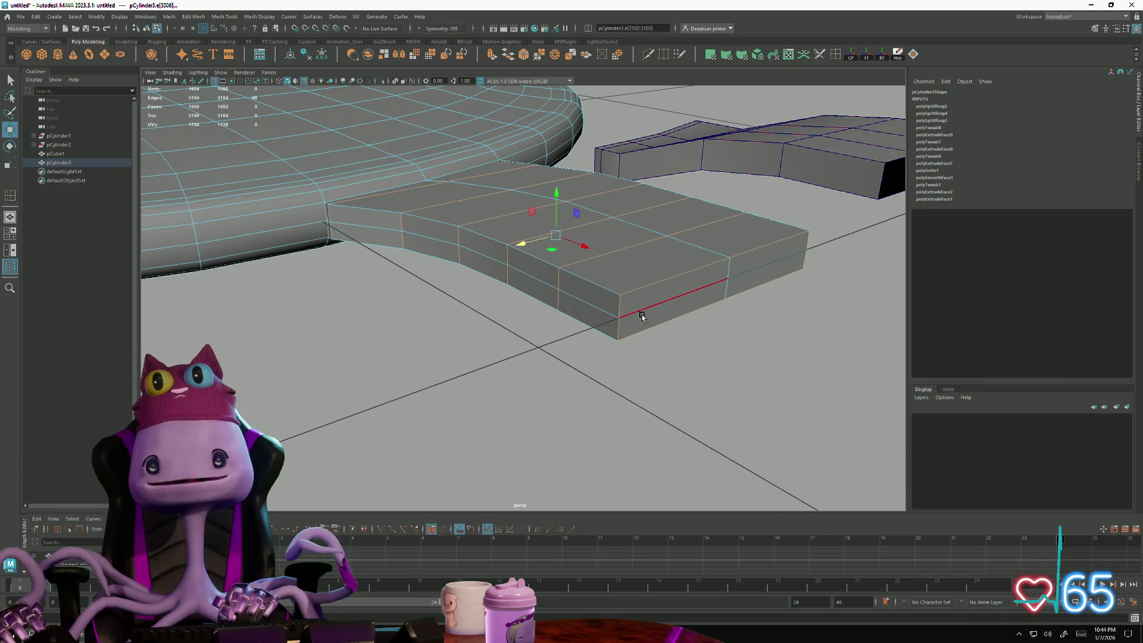
alt+drag(642, 315, 652, 221)
drag(596, 176, 594, 172)
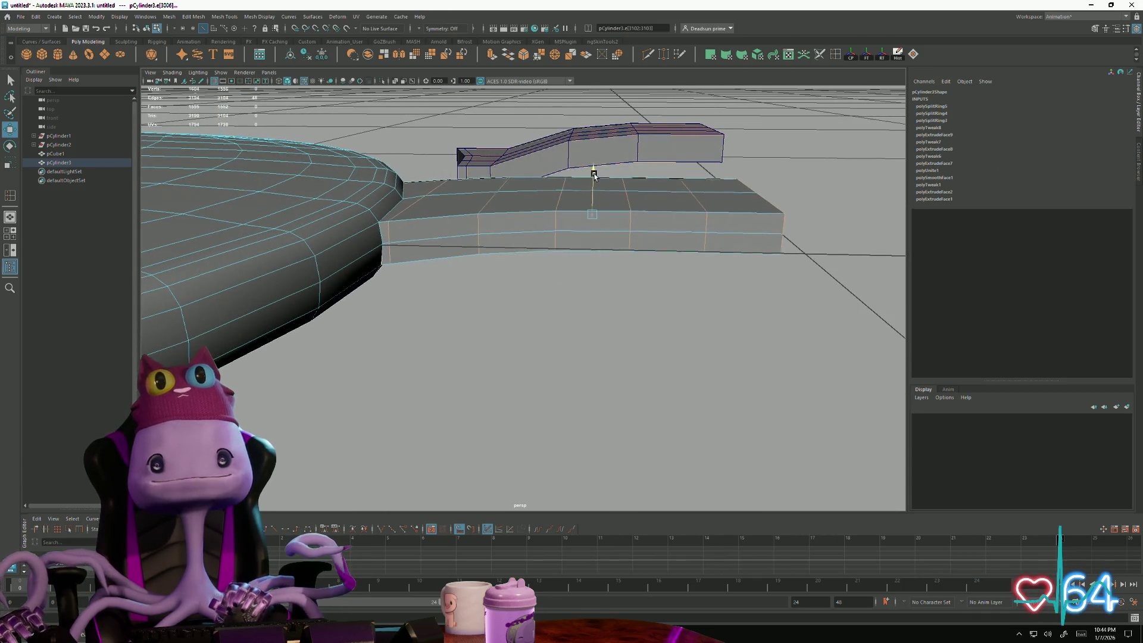
Step: Lift the bridge's top further until level with the lens rim, checking from several angles
alt+drag(536, 268, 510, 251)
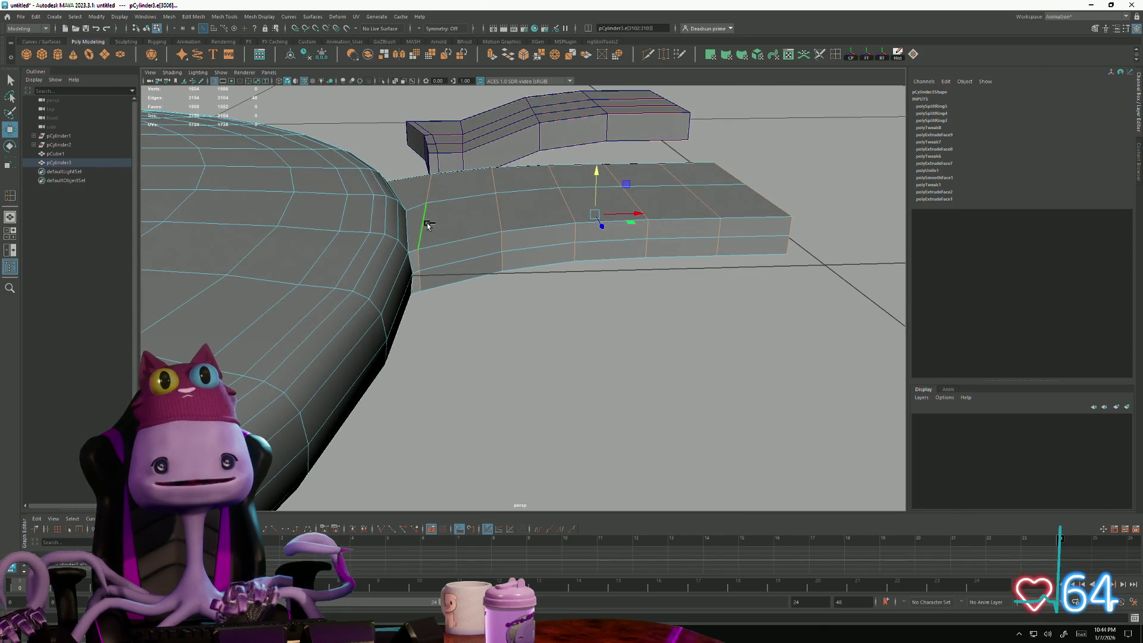
drag(627, 167, 628, 155)
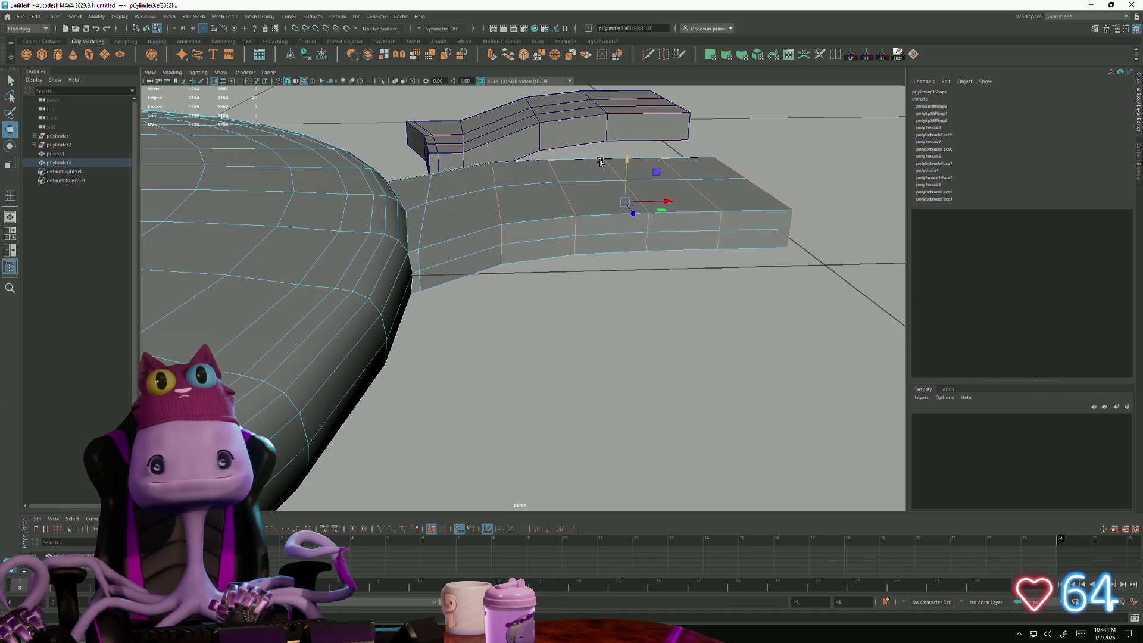
drag(655, 159, 657, 150)
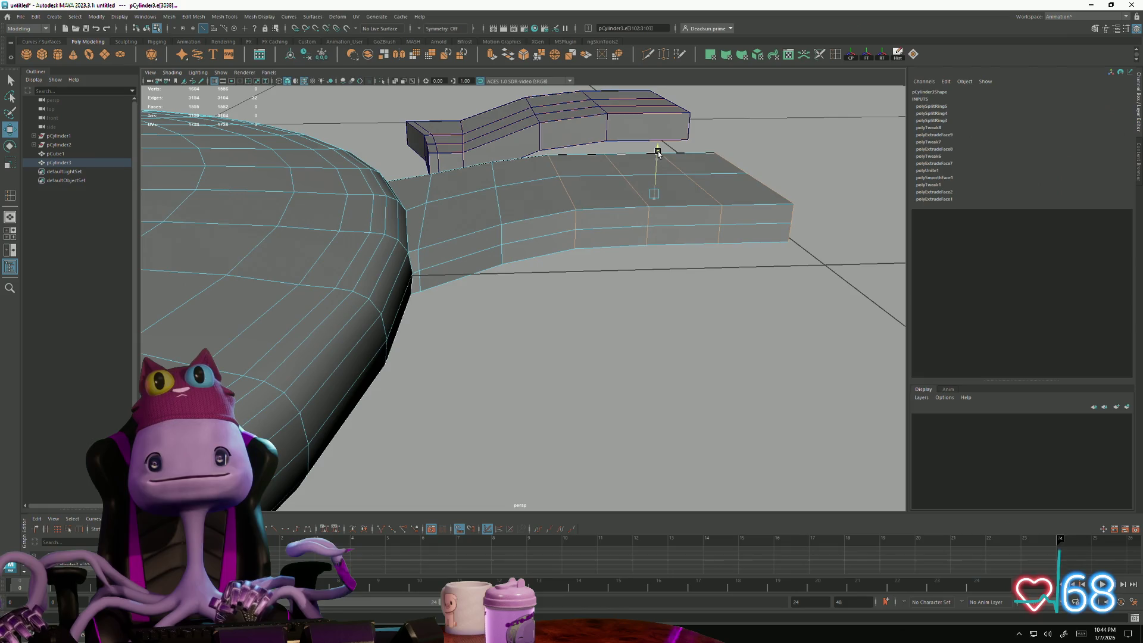
alt+drag(659, 207, 571, 215)
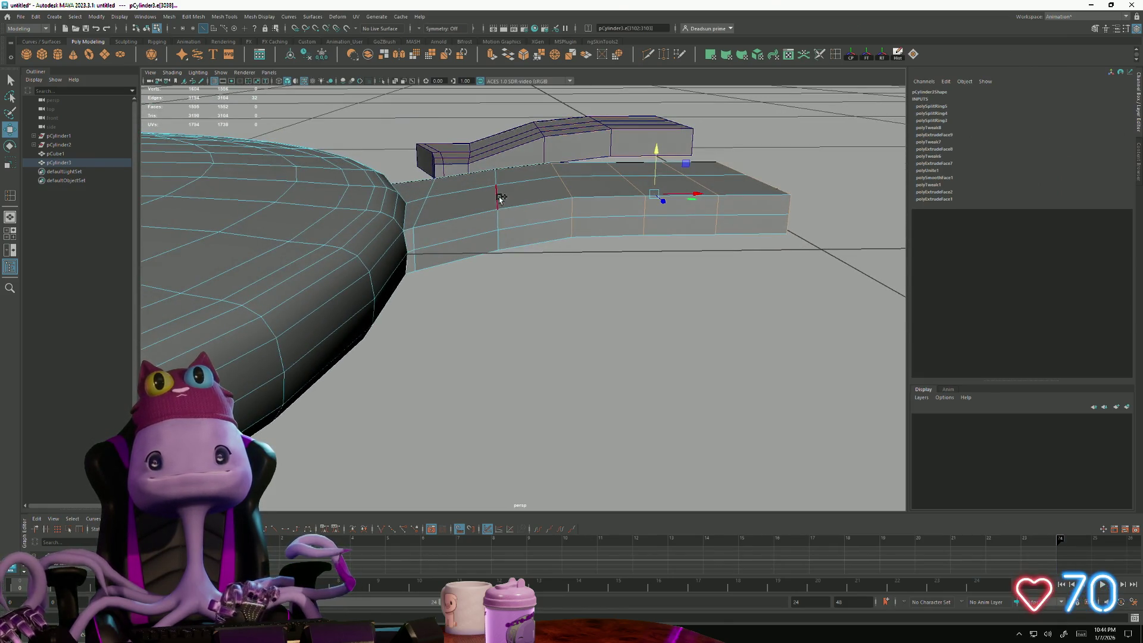
drag(628, 159, 629, 152)
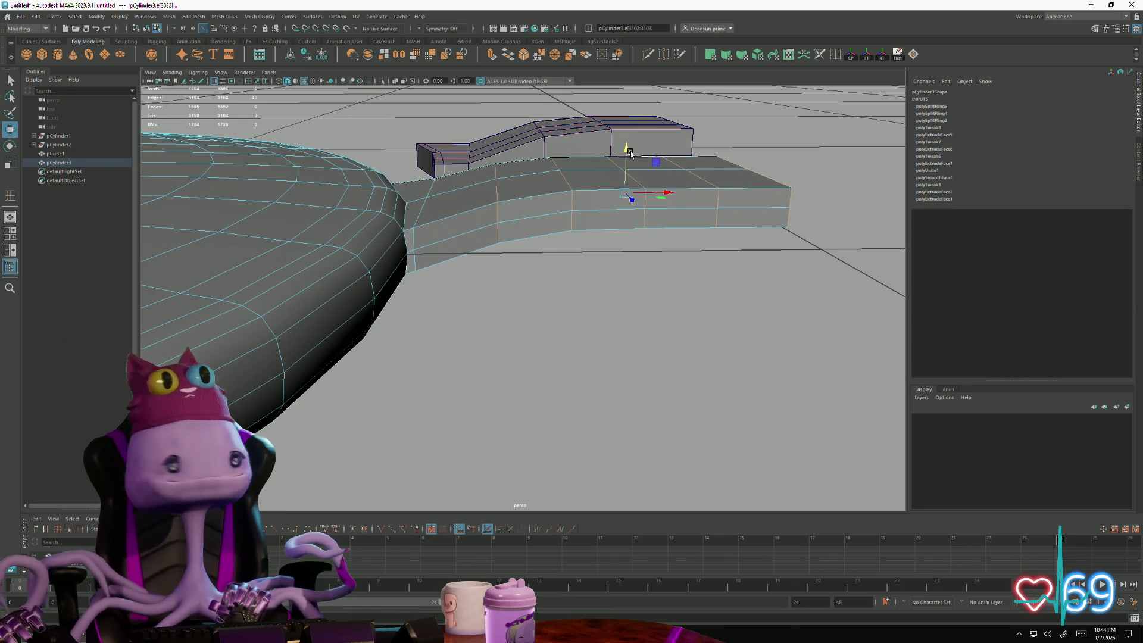
mouse_move(554, 205)
alt+mouse_down()
mouse_move(535, 239)
mouse_move(502, 193)
alt+mouse_up()
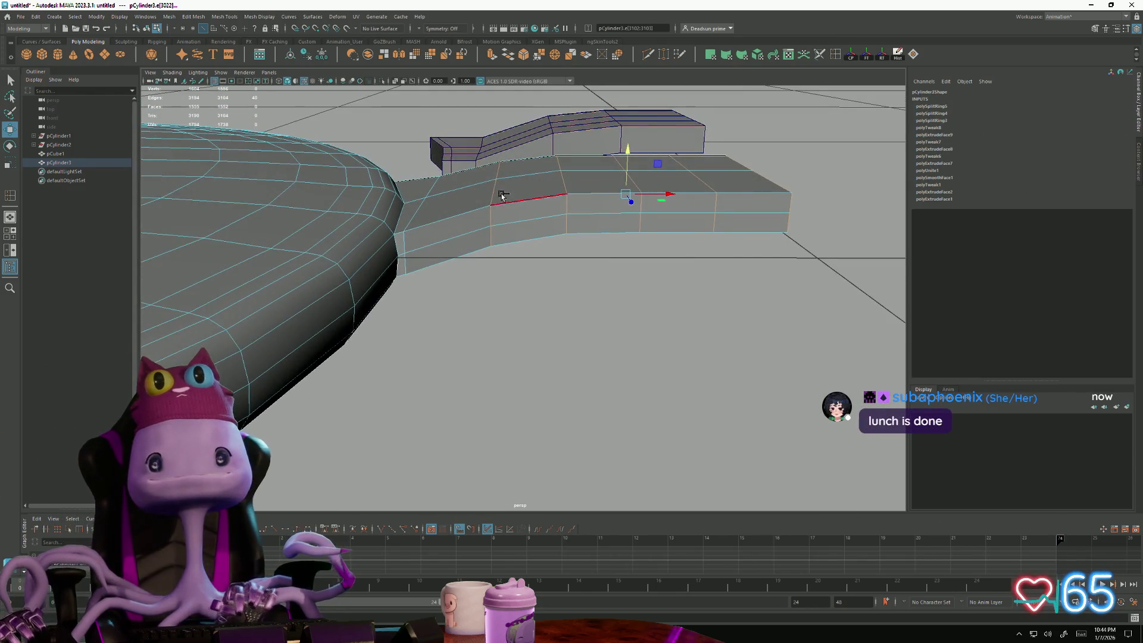
mouse_move(568, 181)
alt+mouse_down()
mouse_move(666, 166)
mouse_move(696, 140)
alt+mouse_up()
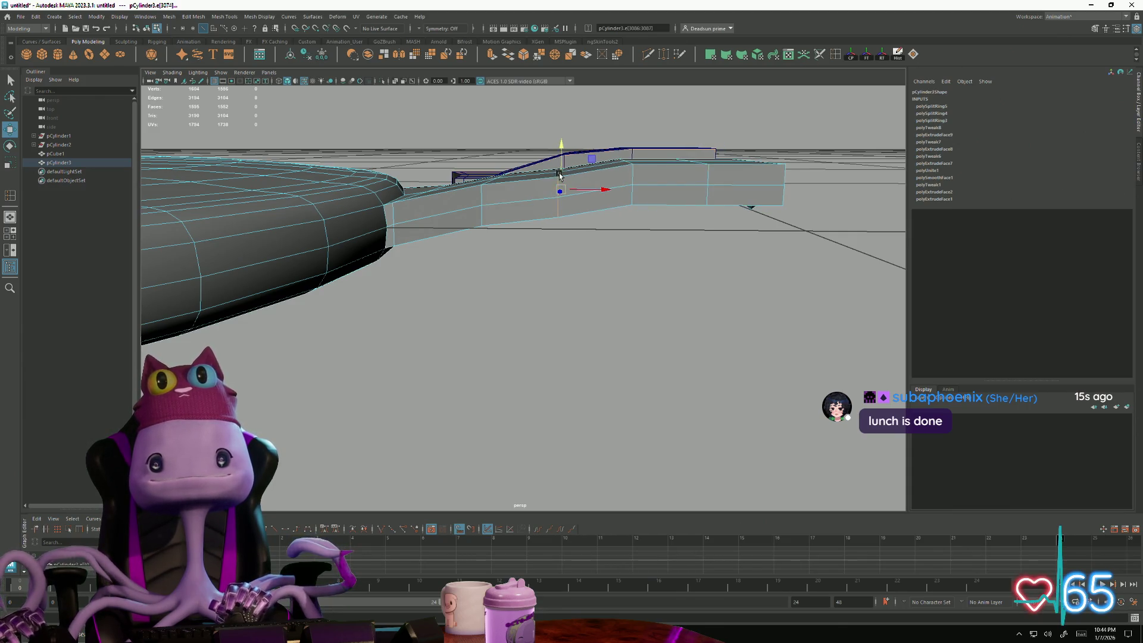
mouse_move(559, 141)
alt+mouse_down()
mouse_move(475, 283)
mouse_move(354, 260)
alt+mouse_up()
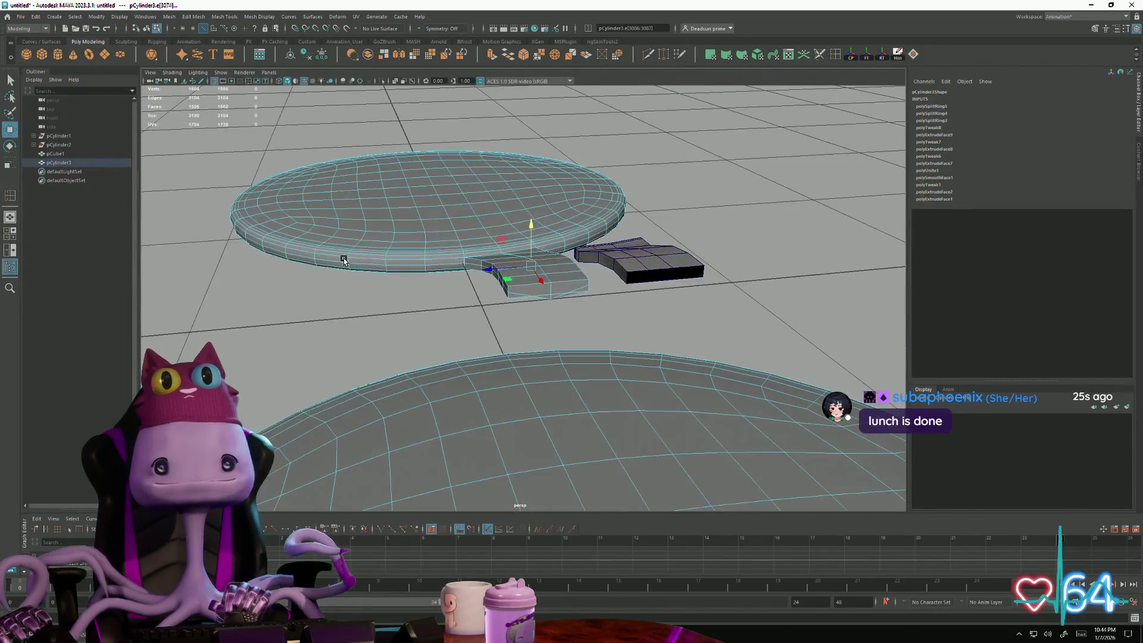
scroll(536, 269, up, 5)
scroll(580, 295, up, 2)
Step: Raise the bridge piece's bottom edge in Y so its thickness matches the lens rim
click(632, 306)
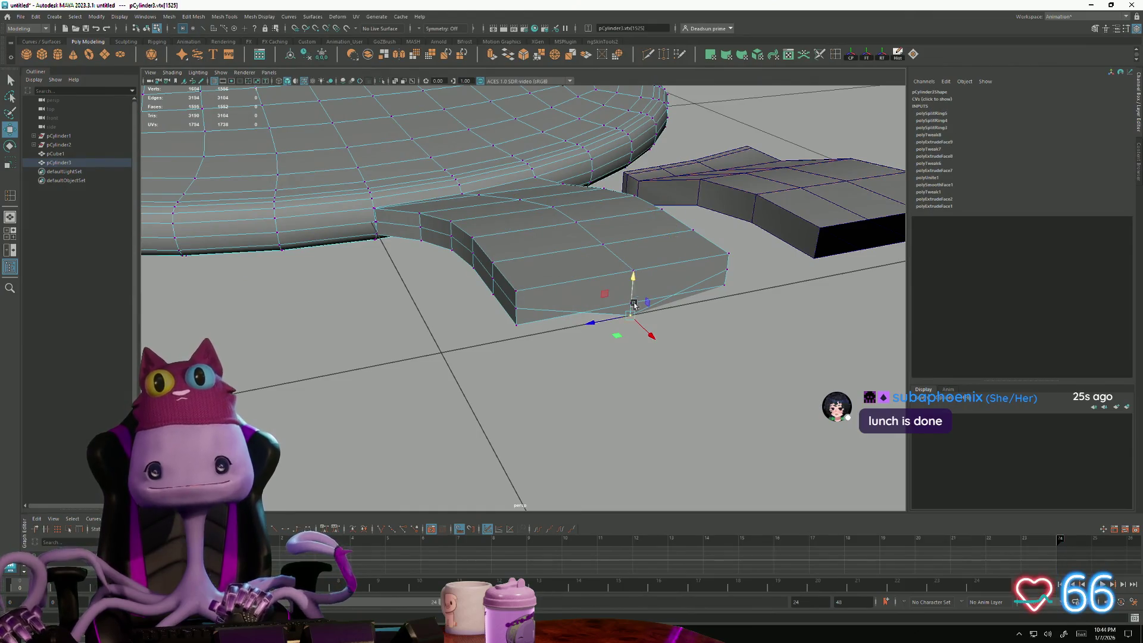
drag(629, 283, 636, 266)
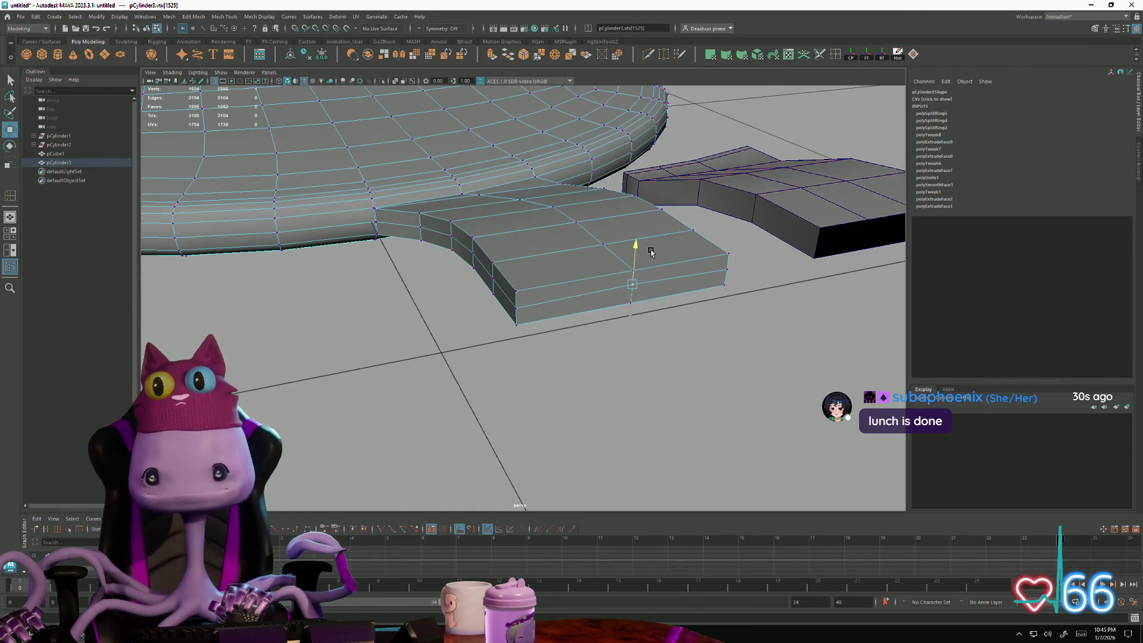
Step: Orbit and zoom in on the joint where the bridge meets the left lens rim
mouse_move(469, 306)
alt+mouse_down()
mouse_move(496, 301)
mouse_move(498, 319)
alt+mouse_up()
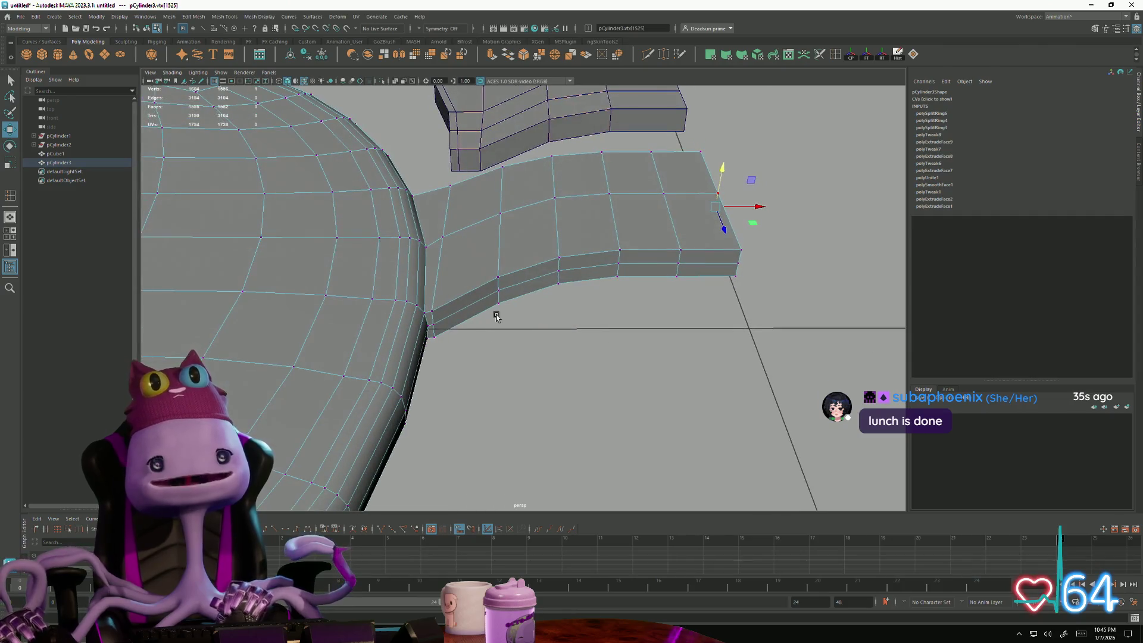
alt+drag(498, 320, 493, 324)
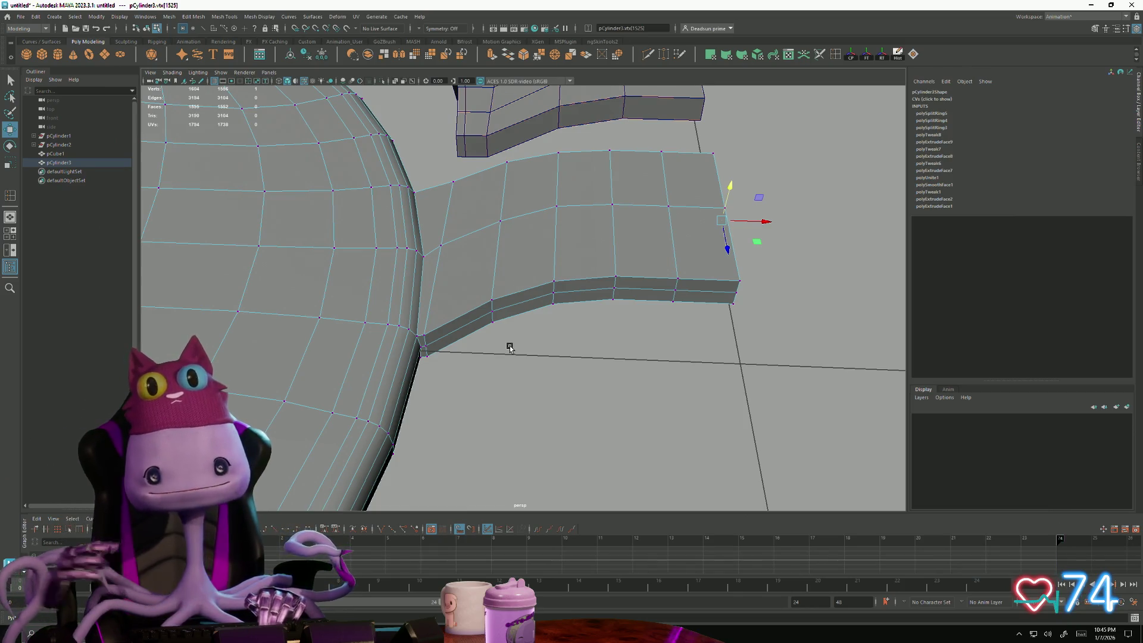
alt+drag(586, 273, 625, 294)
mouse_move(625, 295)
alt+right_down()
mouse_move(665, 304)
mouse_move(589, 277)
alt+right_up()
alt+drag(589, 278, 564, 261)
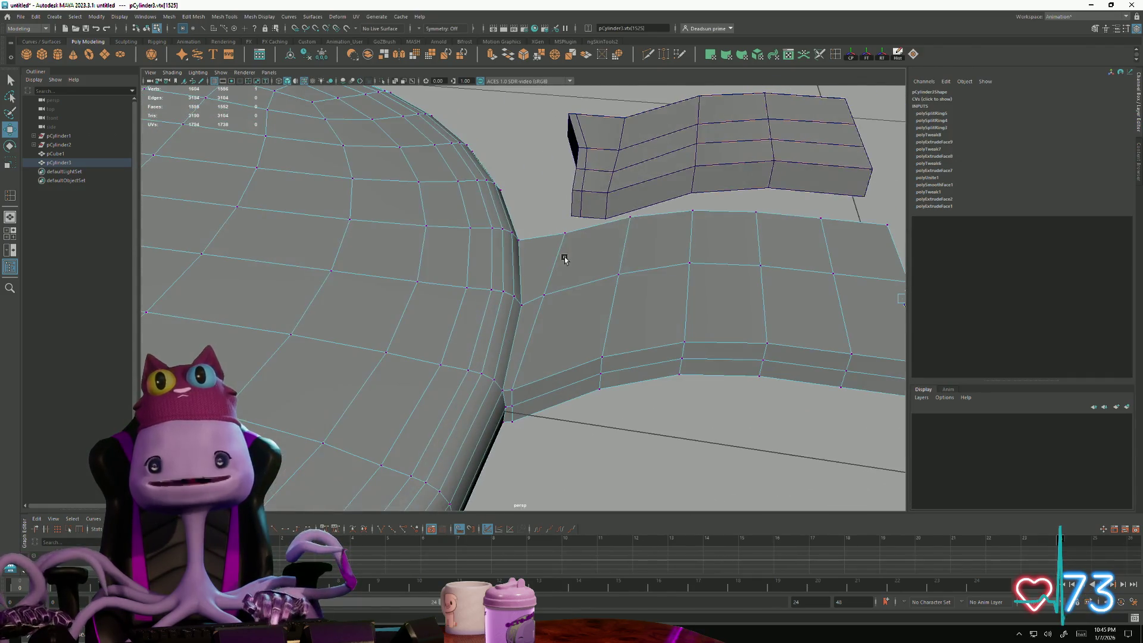
alt+right_drag(564, 262, 553, 313)
alt+drag(553, 313, 557, 318)
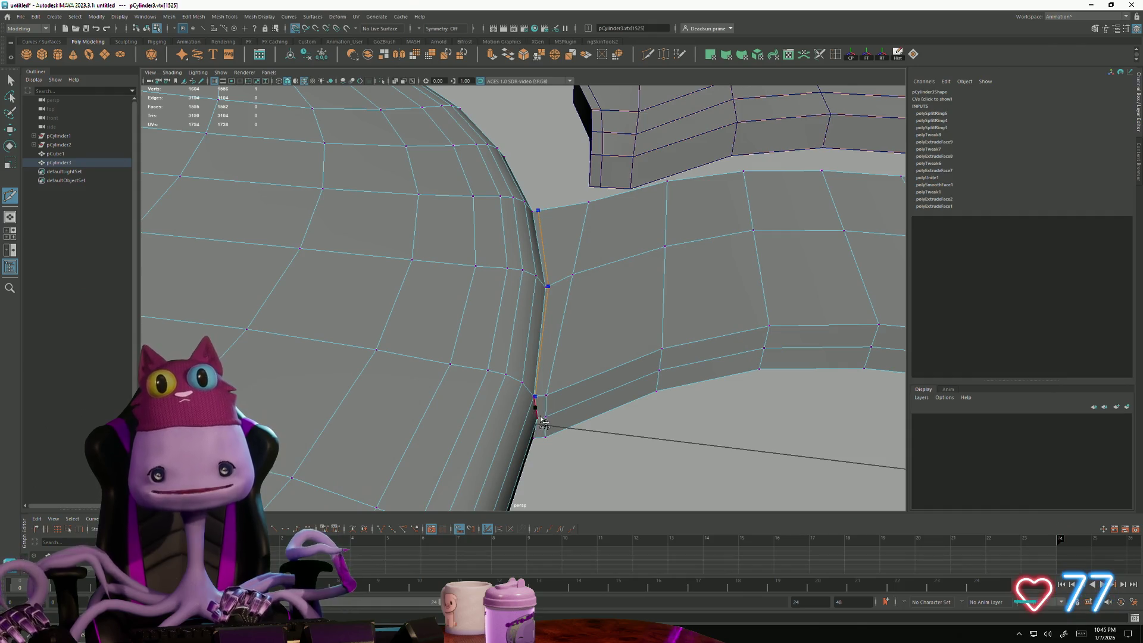
Step: Multi-Cut new edges across the left rim faces at the bridge seam, then return to selection
mouse_move(542, 422)
alt+mouse_down()
mouse_move(631, 435)
mouse_move(545, 405)
alt+mouse_up()
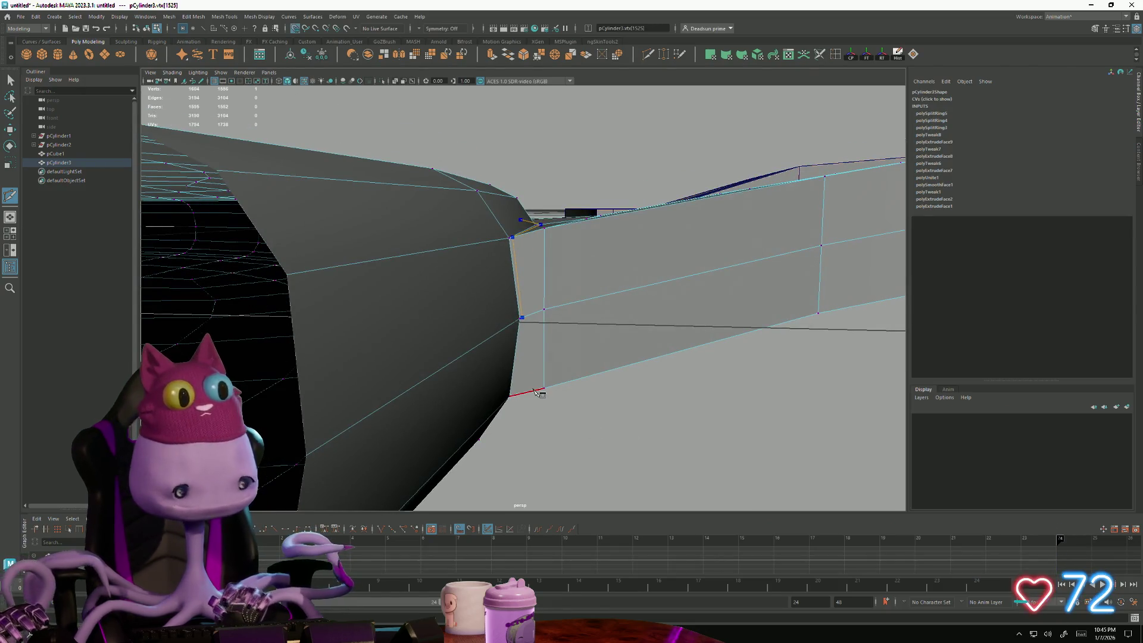
click(526, 394)
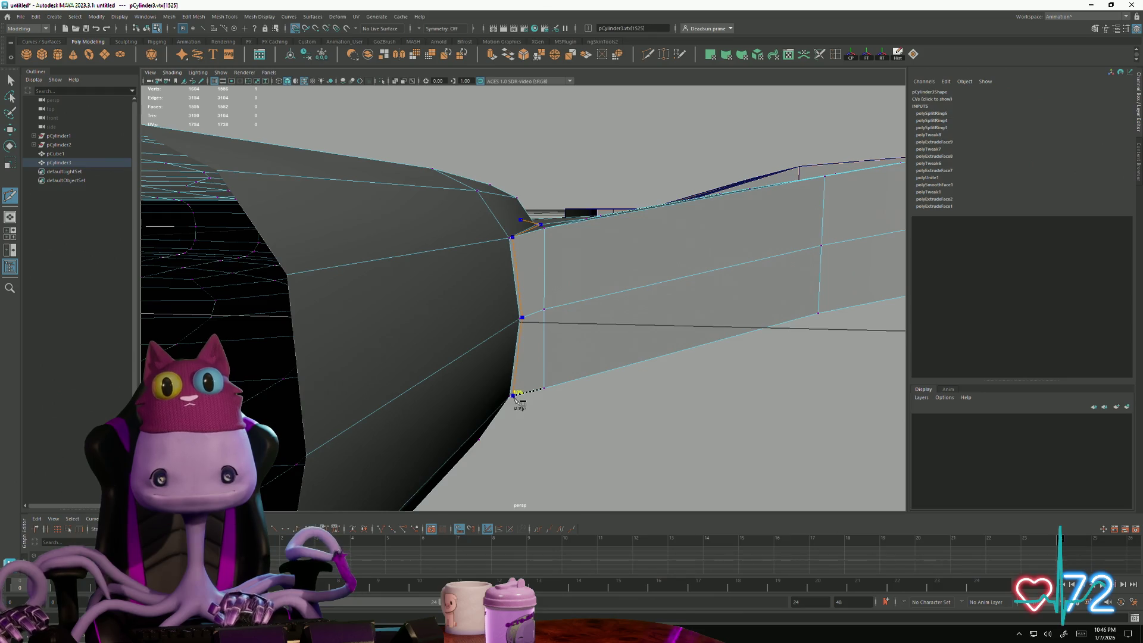
mouse_move(521, 405)
alt+mouse_down()
mouse_move(544, 393)
mouse_move(540, 359)
alt+mouse_up()
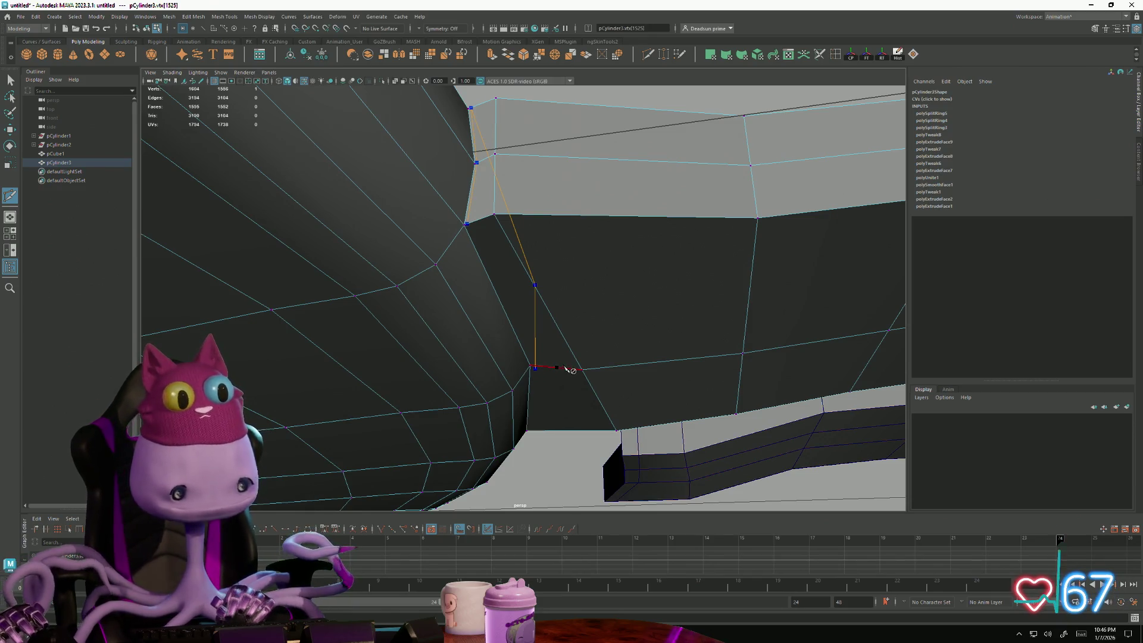
alt+drag(560, 371, 572, 370)
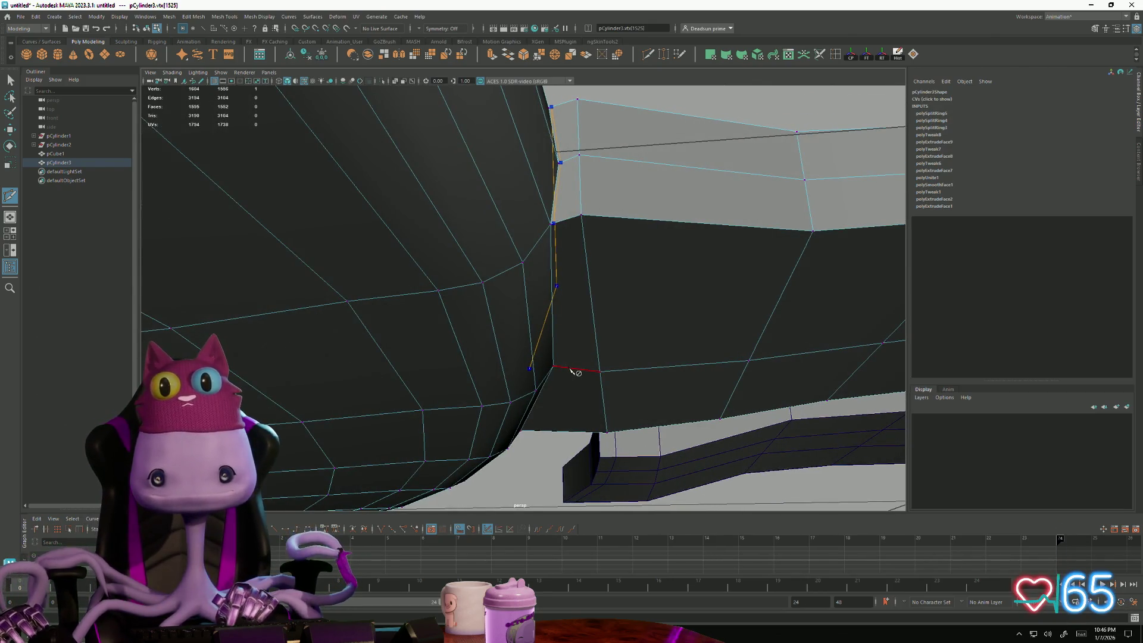
alt+drag(575, 372, 554, 358)
click(476, 302)
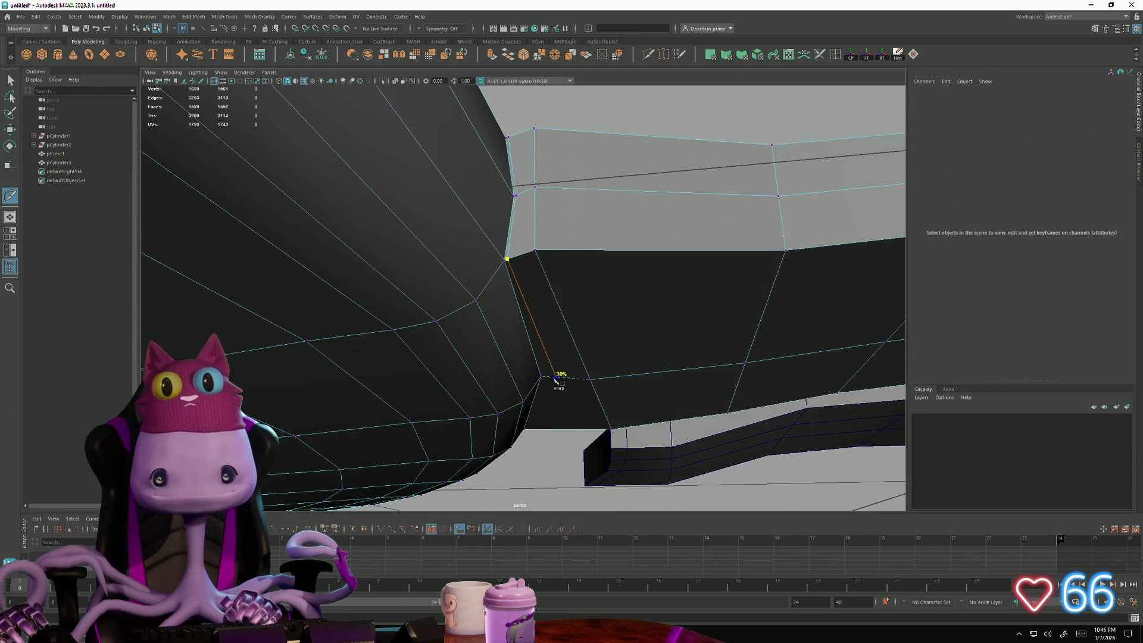
scroll(558, 424, up, 5)
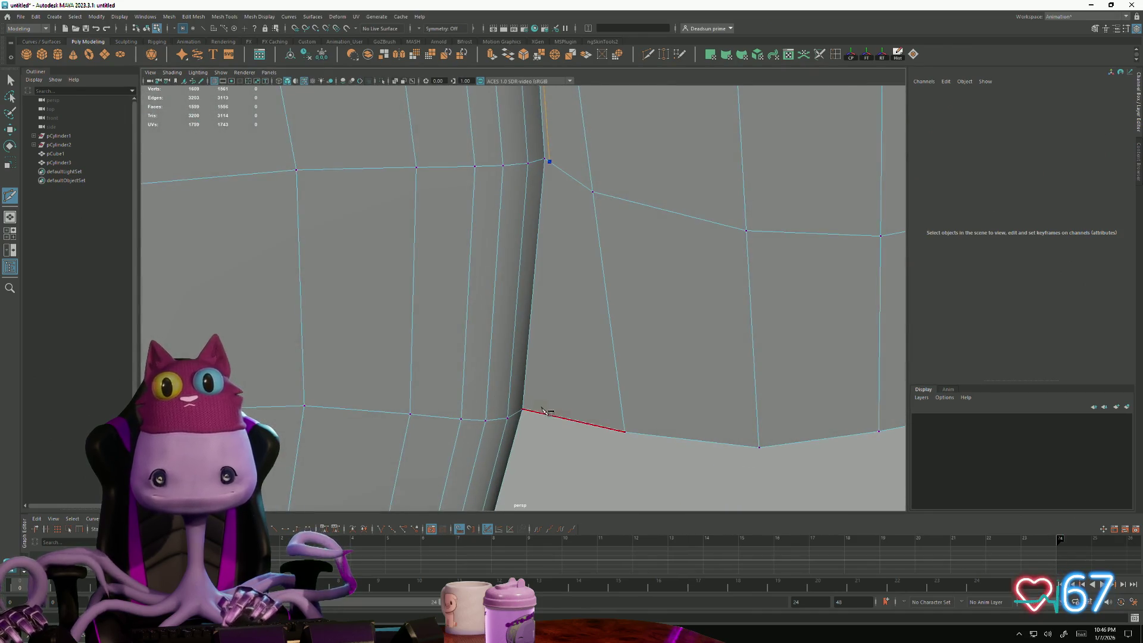
alt+drag(534, 414, 538, 377)
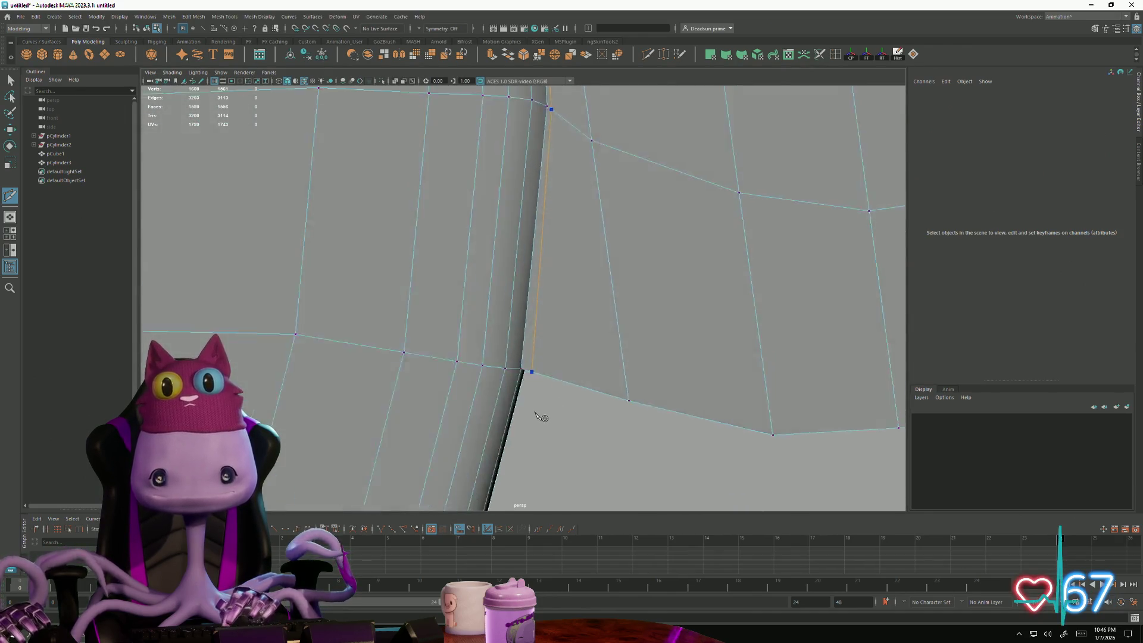
click(541, 253)
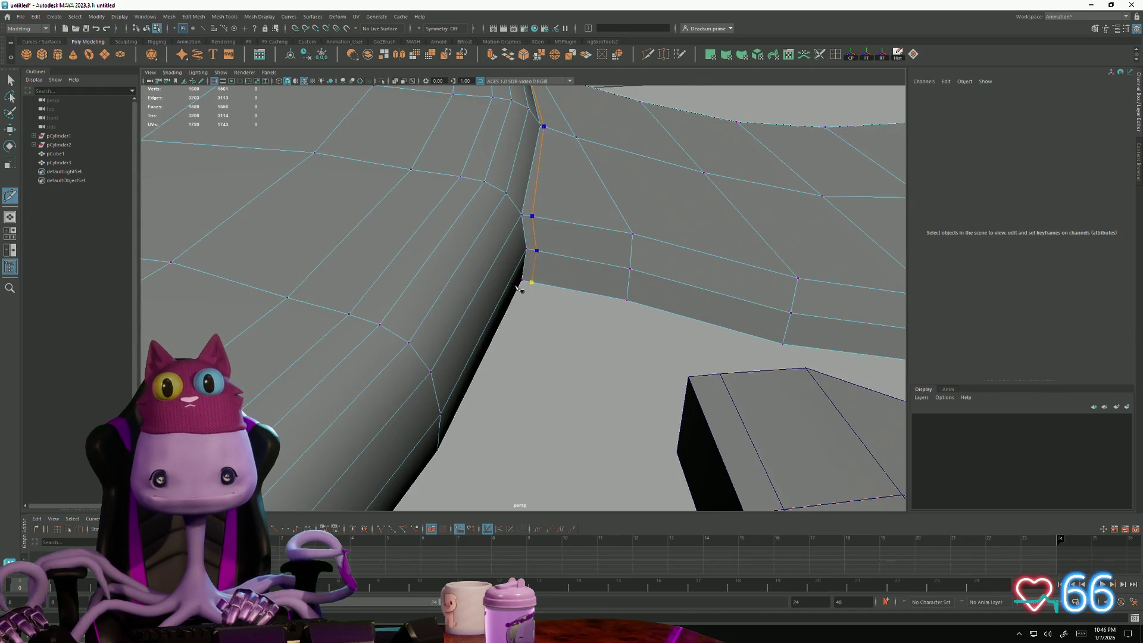
mouse_move(518, 322)
alt+mouse_down()
mouse_move(617, 405)
mouse_move(447, 268)
alt+mouse_up()
key(q)
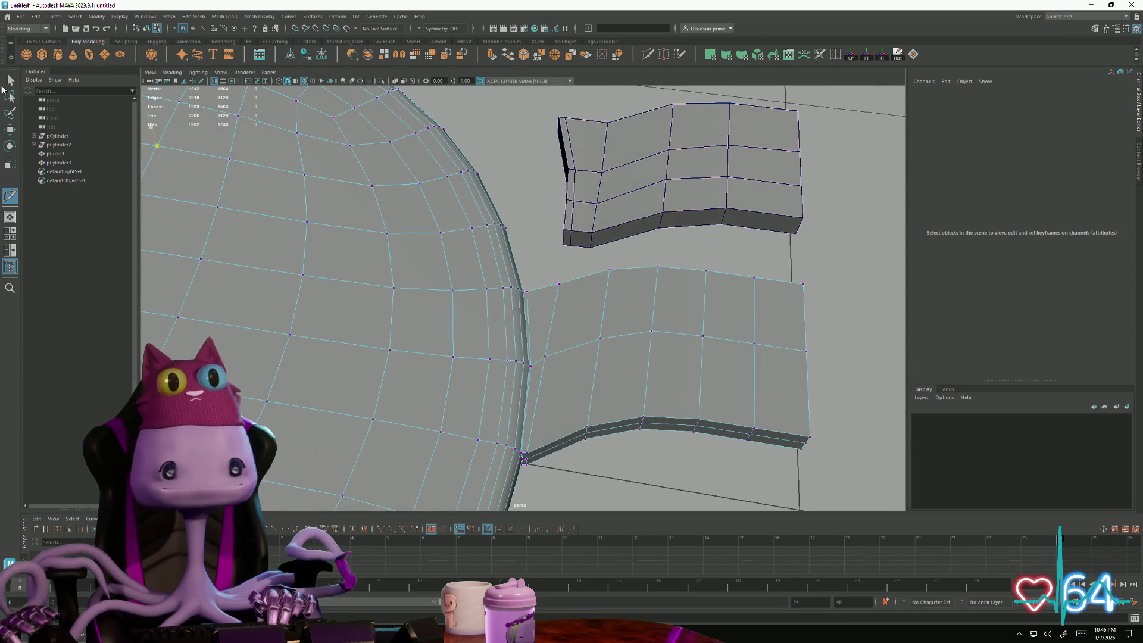
mouse_move(446, 268)
alt+right_down()
mouse_move(530, 319)
mouse_move(554, 348)
alt+right_up()
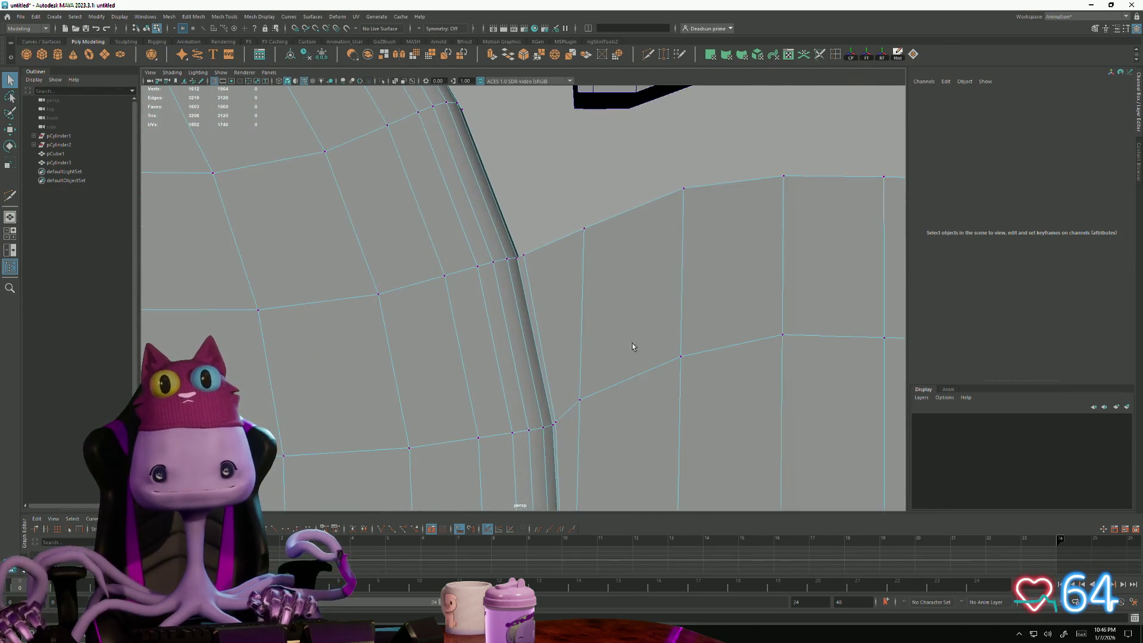
alt+drag(554, 349, 565, 381)
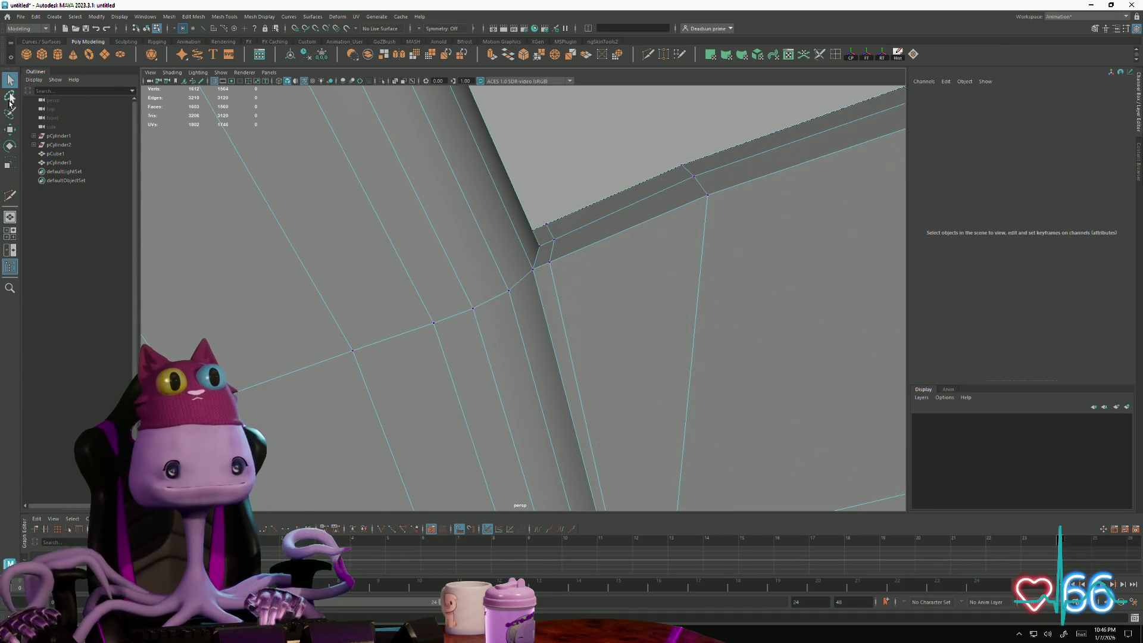
click(556, 241)
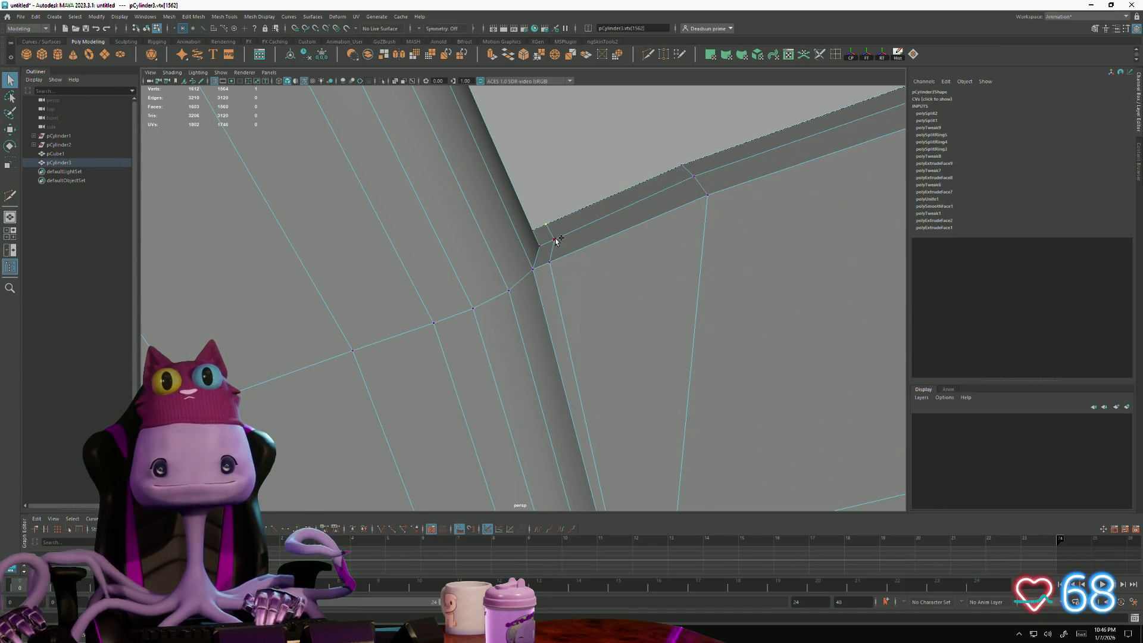
alt+drag(558, 259, 558, 267)
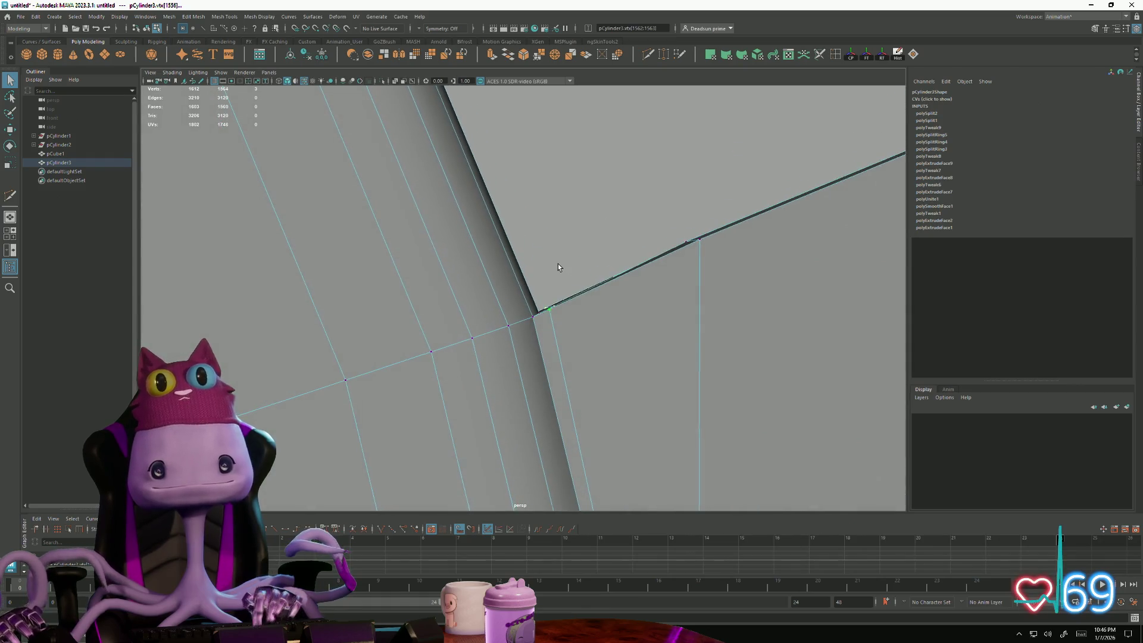
alt+drag(556, 306, 558, 320)
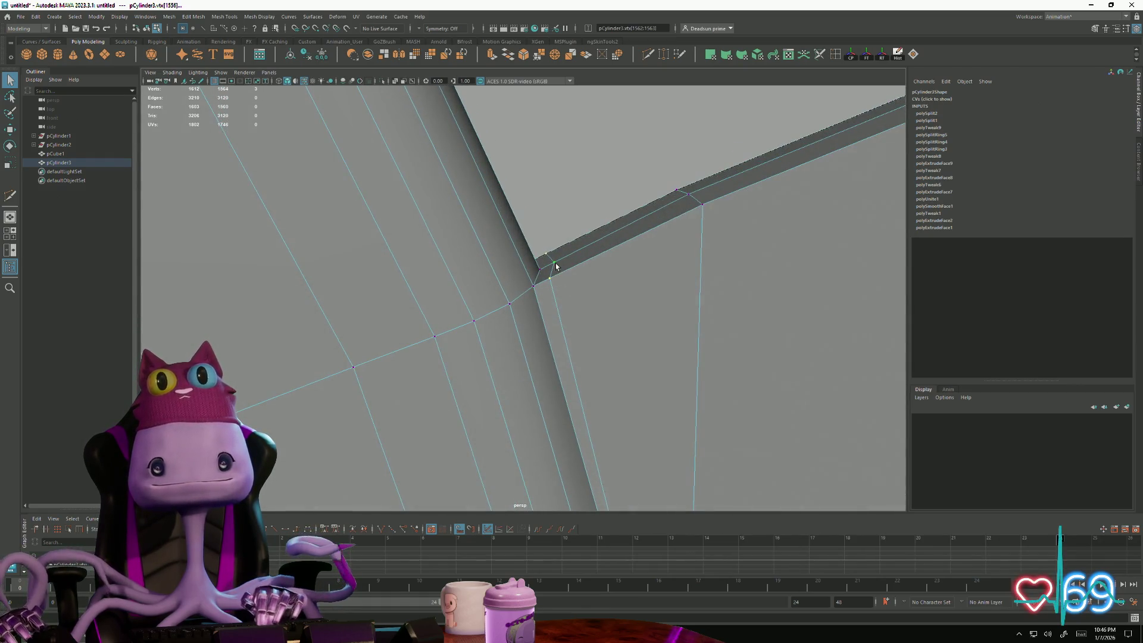
drag(589, 261, 565, 288)
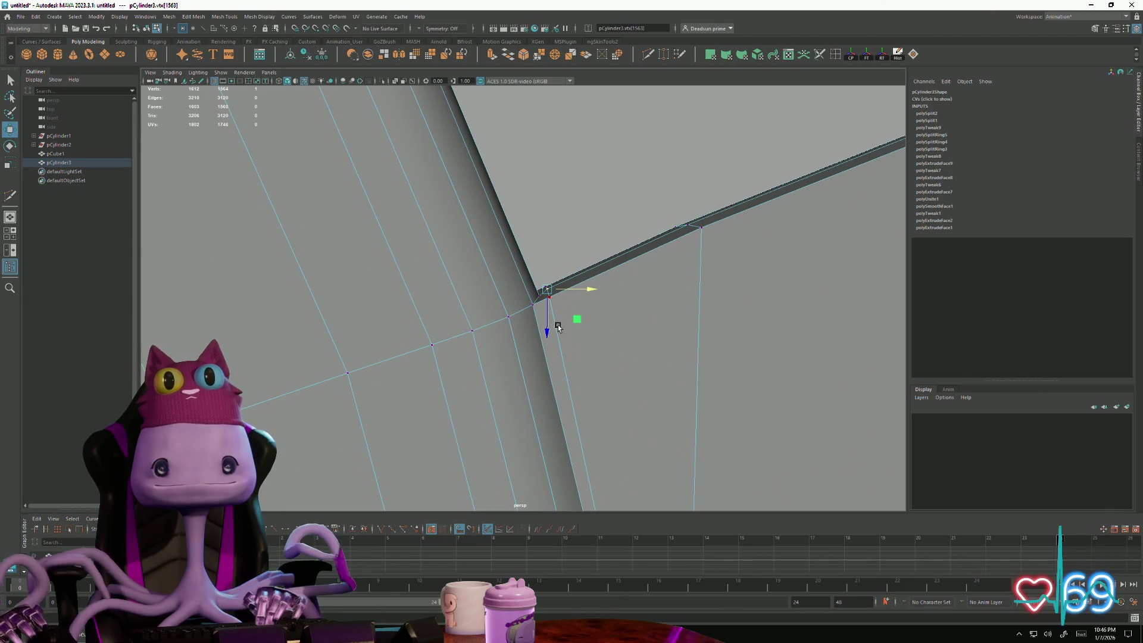
scroll(559, 328, down, 4)
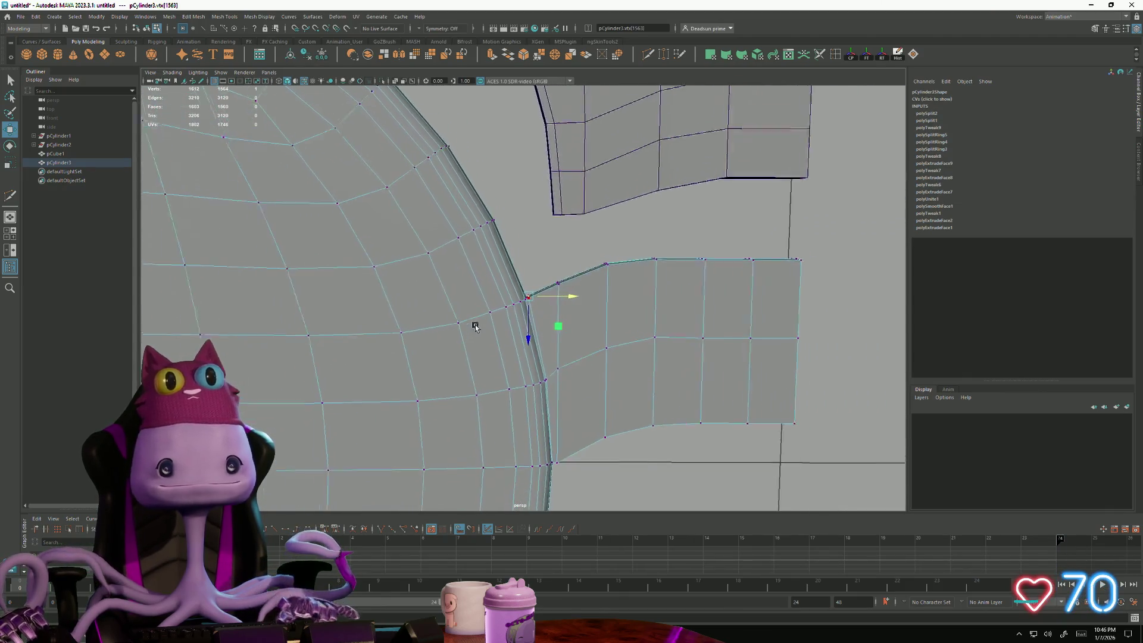
scroll(544, 358, down, 3)
alt+drag(514, 321, 496, 290)
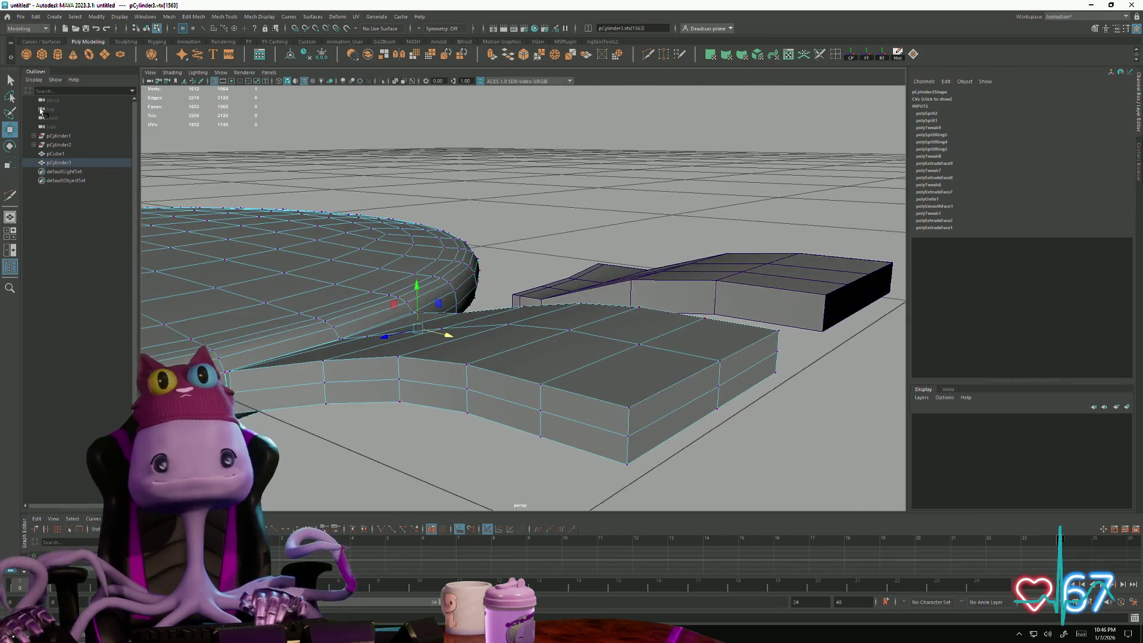
click(11, 80)
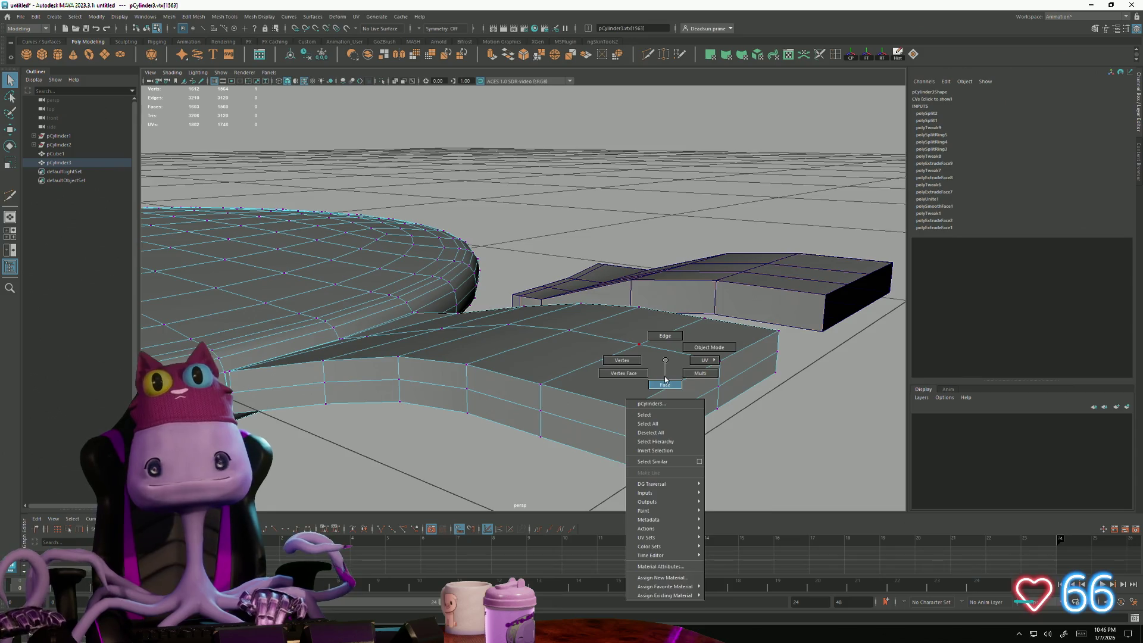
right_drag(663, 371, 664, 419)
double_click(681, 399)
alt+drag(736, 391, 661, 428)
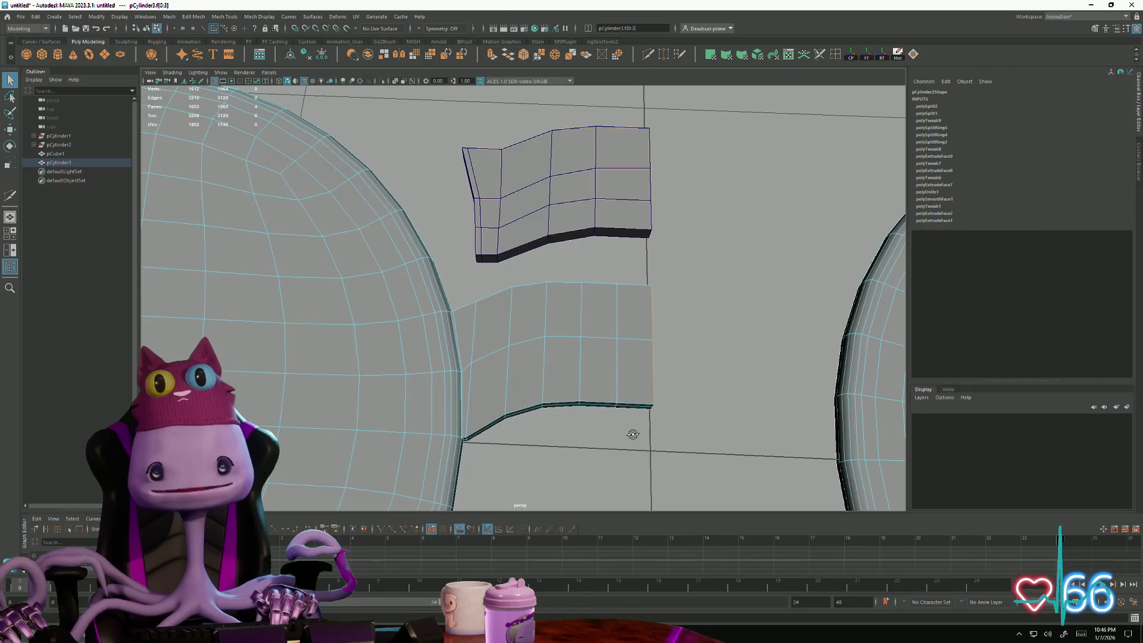
click(661, 427)
mouse_move(598, 375)
alt+mouse_down()
mouse_move(640, 480)
mouse_move(569, 335)
mouse_move(585, 411)
alt+mouse_up()
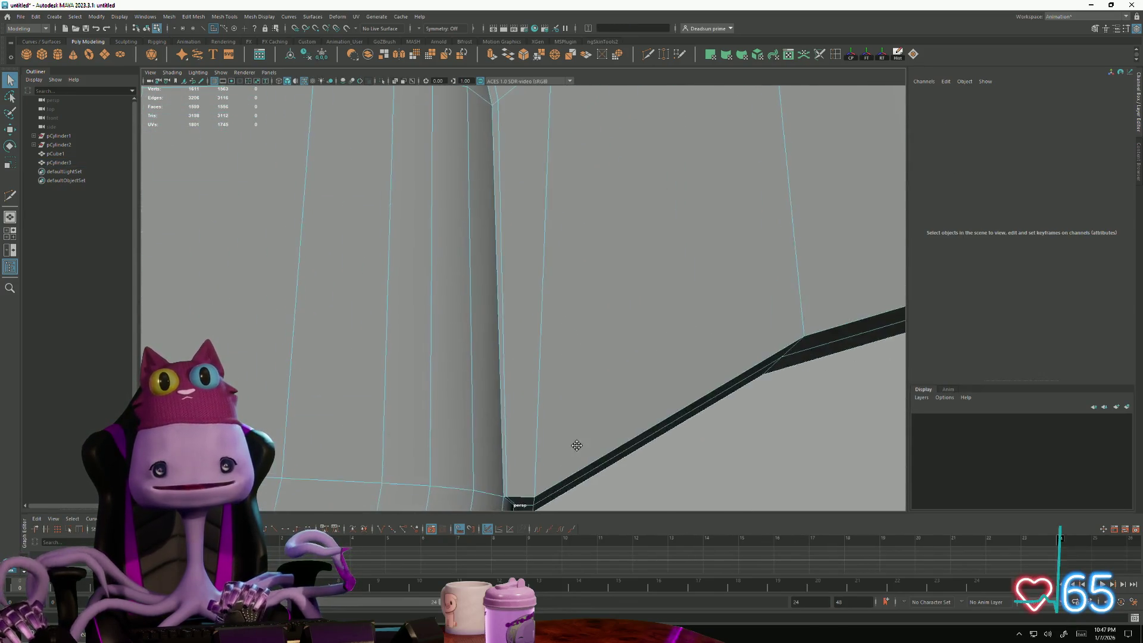
Step: In vertex mode, slide the bridge's corner vertex along the mesh toward the rim
right_click(541, 359)
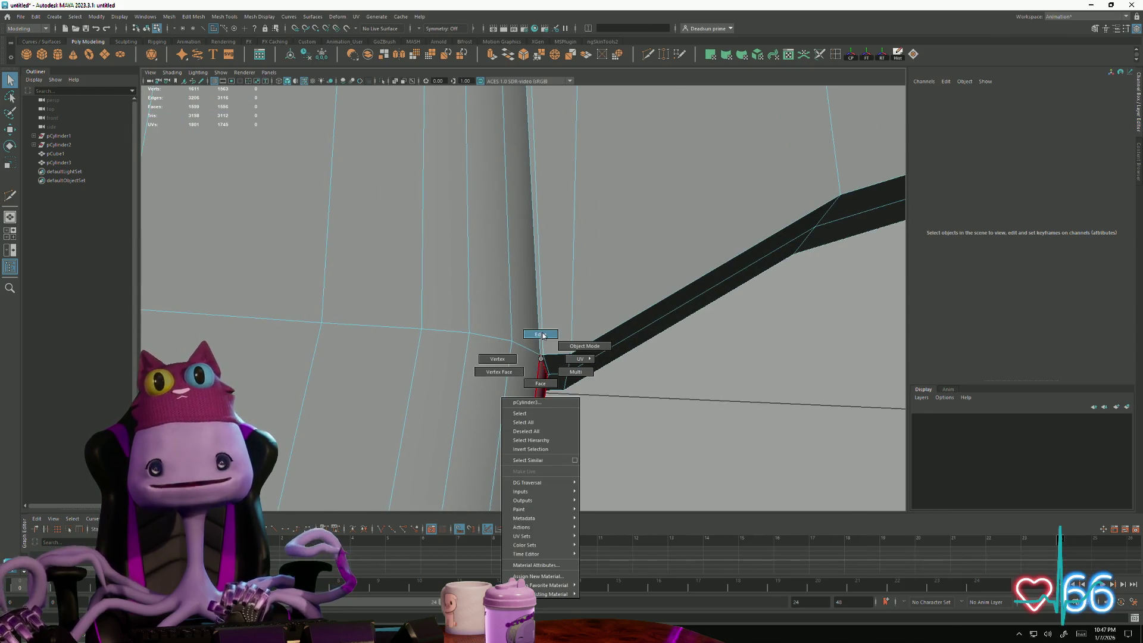
click(543, 335)
right_click(540, 356)
click(509, 356)
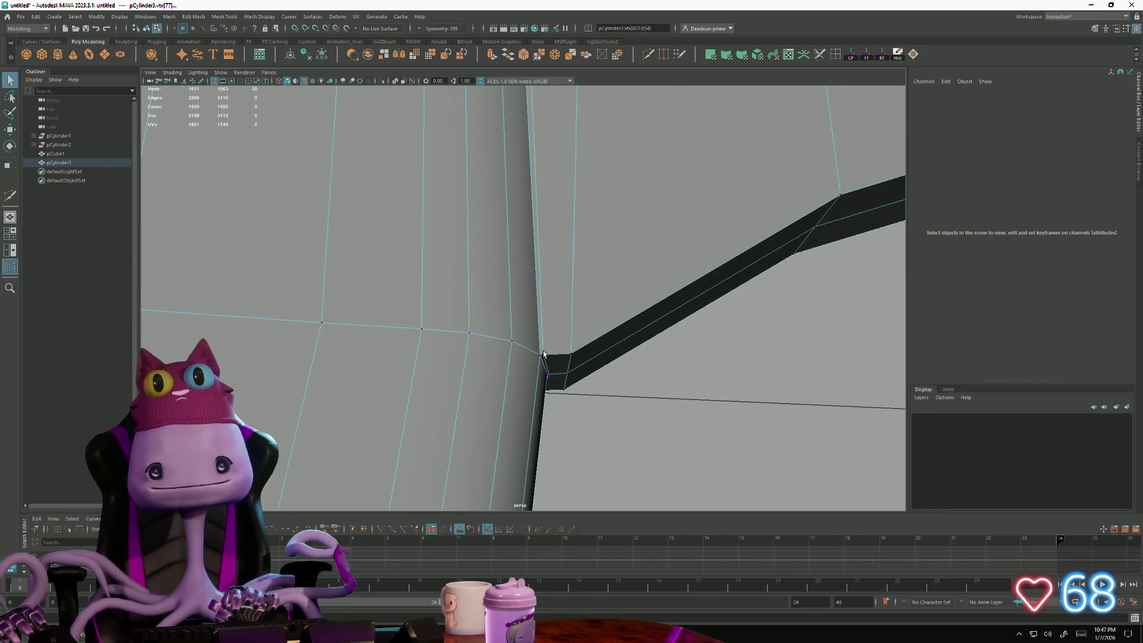
click(543, 354)
alt+middle_drag(554, 378, 551, 360)
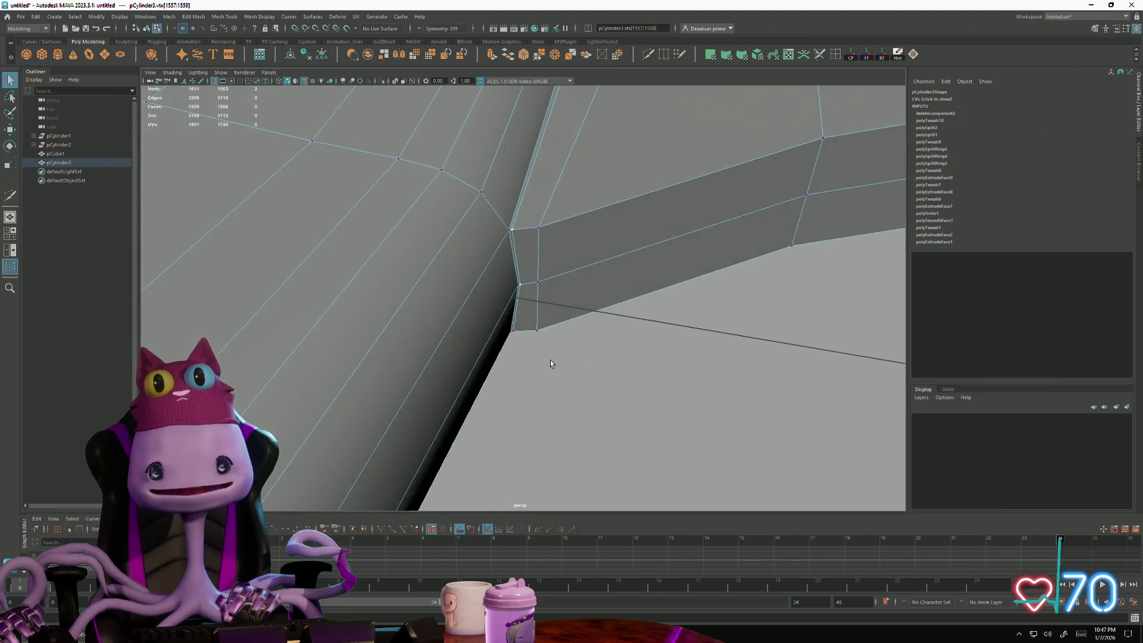
mouse_move(551, 360)
alt+right_down()
mouse_move(553, 382)
mouse_move(505, 378)
alt+right_up()
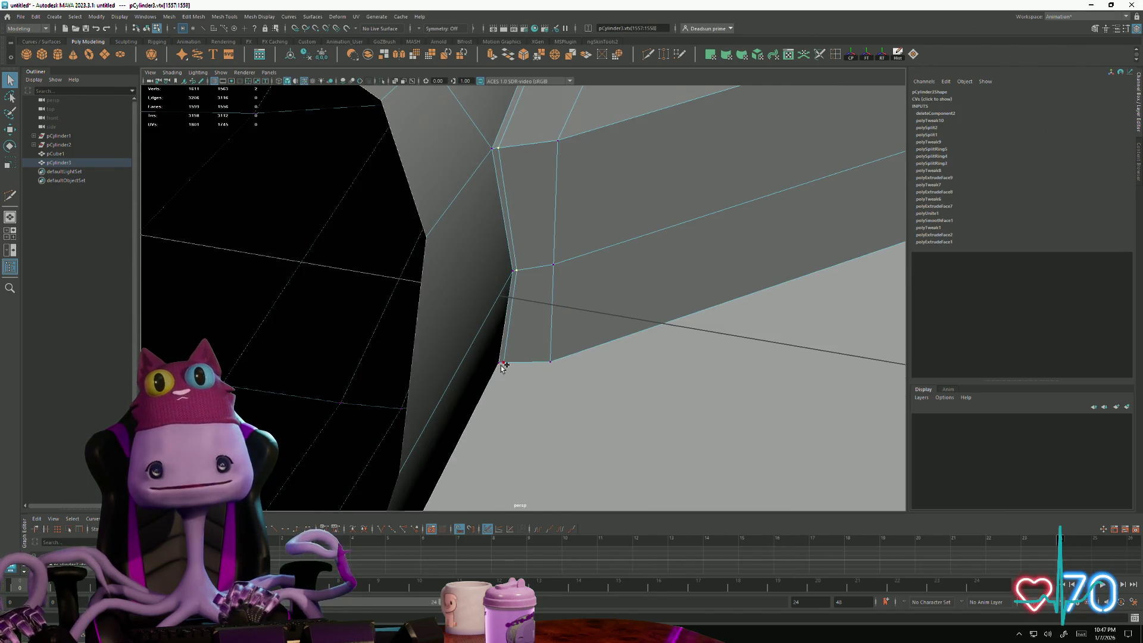
key(e)
key(w)
mouse_move(544, 275)
mouse_down()
mouse_move(556, 279)
mouse_move(533, 335)
mouse_move(599, 396)
mouse_move(557, 384)
mouse_move(504, 337)
mouse_move(526, 391)
mouse_up()
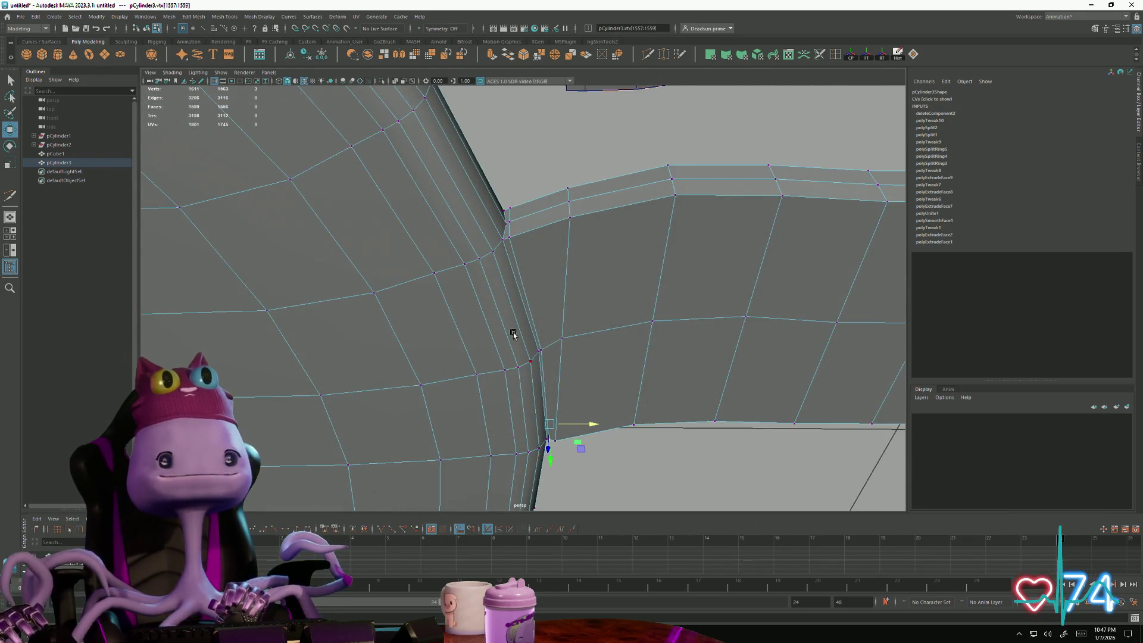
Step: Select the upper corner vertex at the rim join and reframe the view around it
click(510, 210)
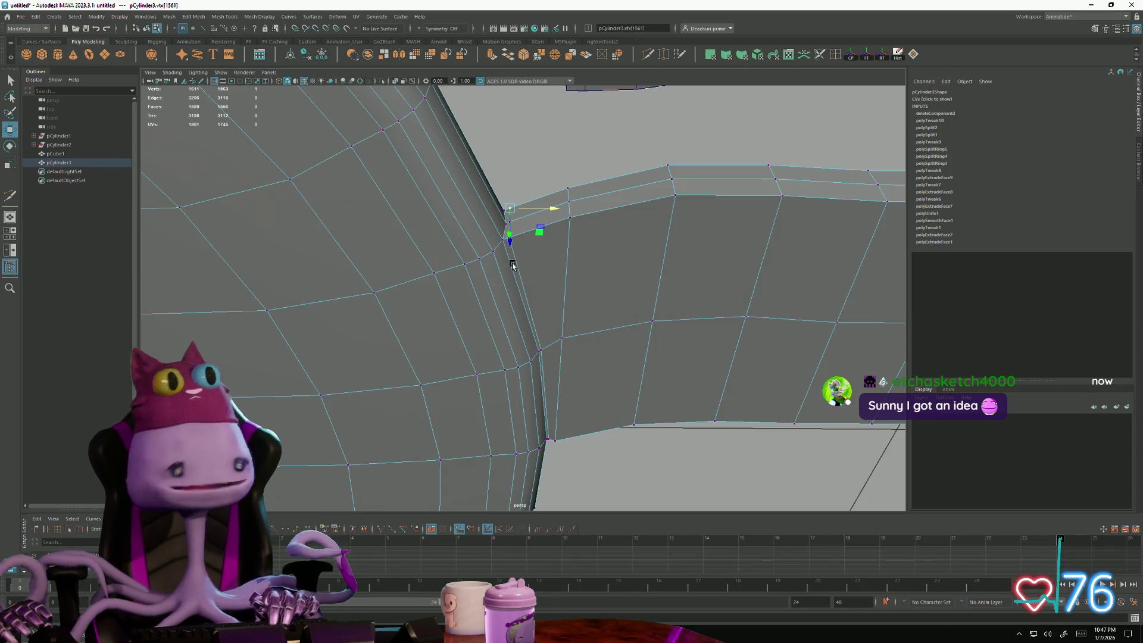
click(529, 167)
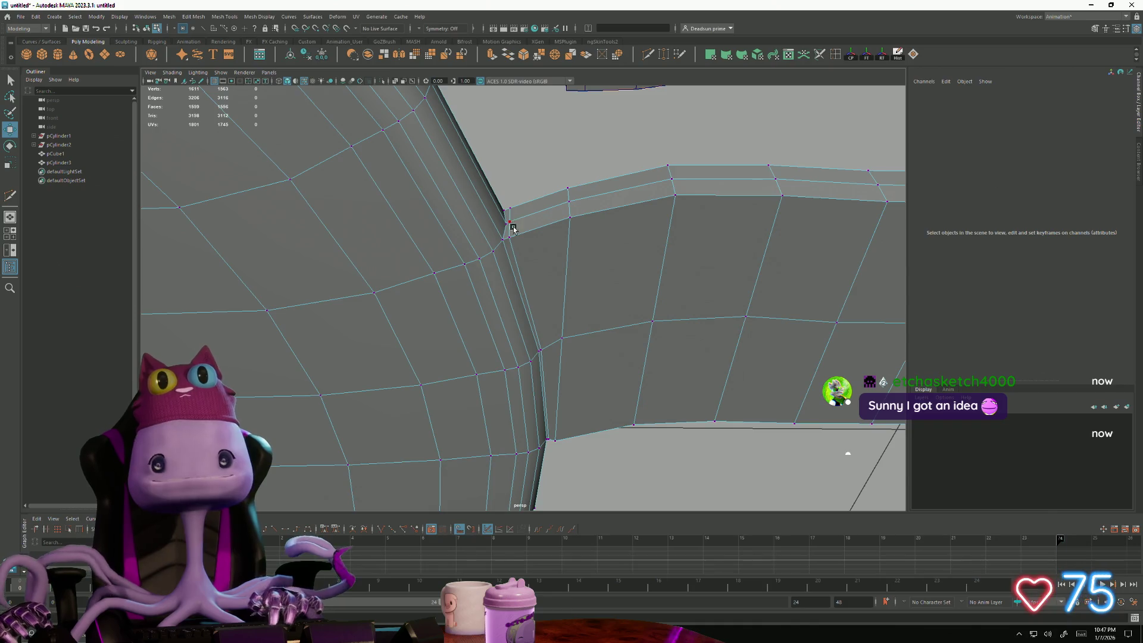
click(511, 237)
mouse_move(511, 260)
alt+mouse_down()
mouse_move(785, 378)
mouse_move(671, 365)
alt+mouse_up()
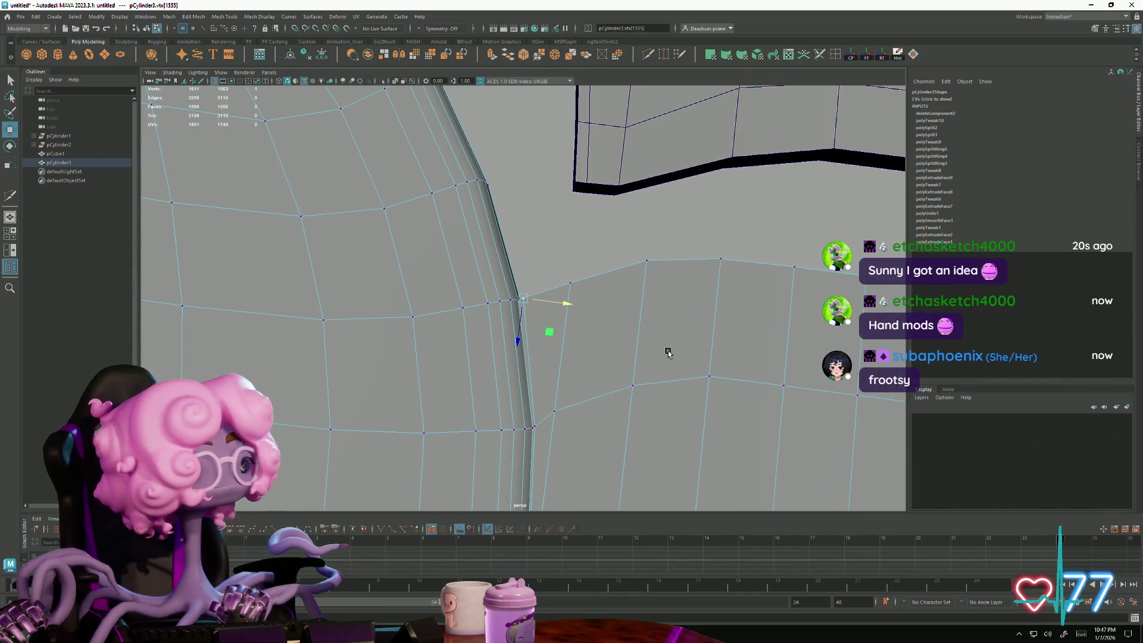
alt+right_drag(668, 353, 615, 358)
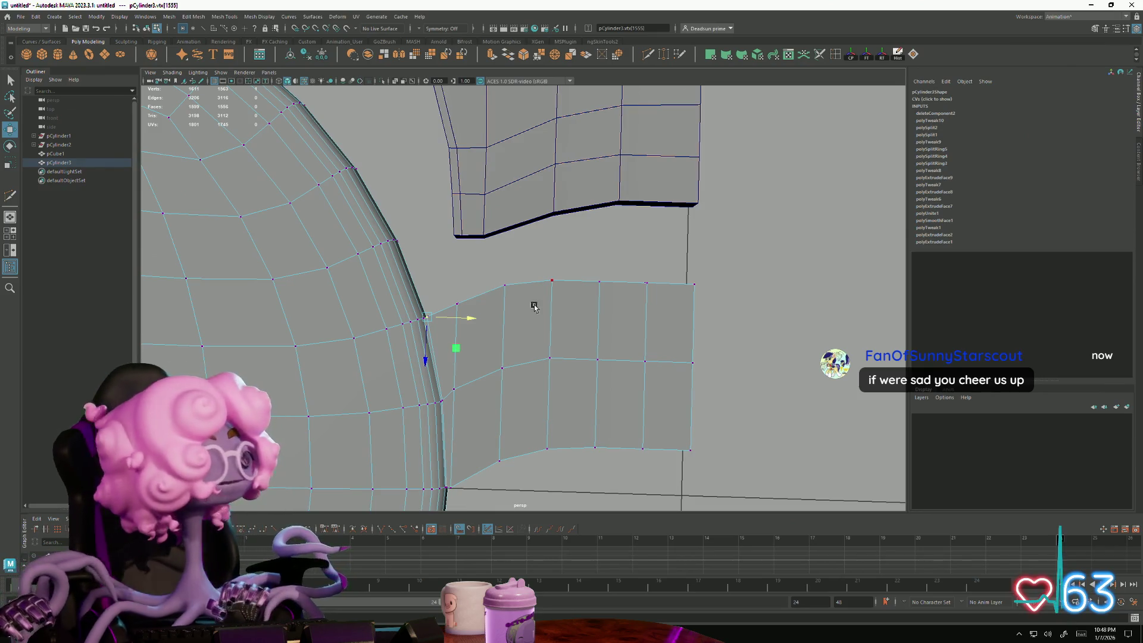
mouse_move(534, 306)
alt+mouse_down()
mouse_move(499, 365)
mouse_move(532, 365)
alt+mouse_up()
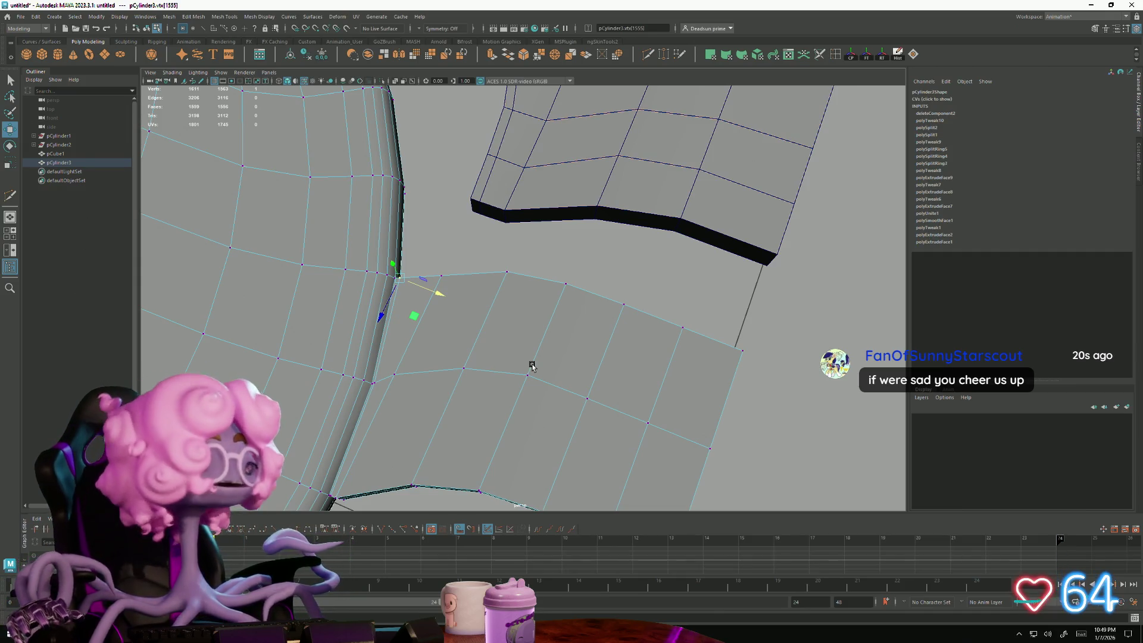
mouse_move(490, 383)
alt+mouse_down()
mouse_move(515, 334)
mouse_move(438, 298)
mouse_move(395, 342)
alt+mouse_up()
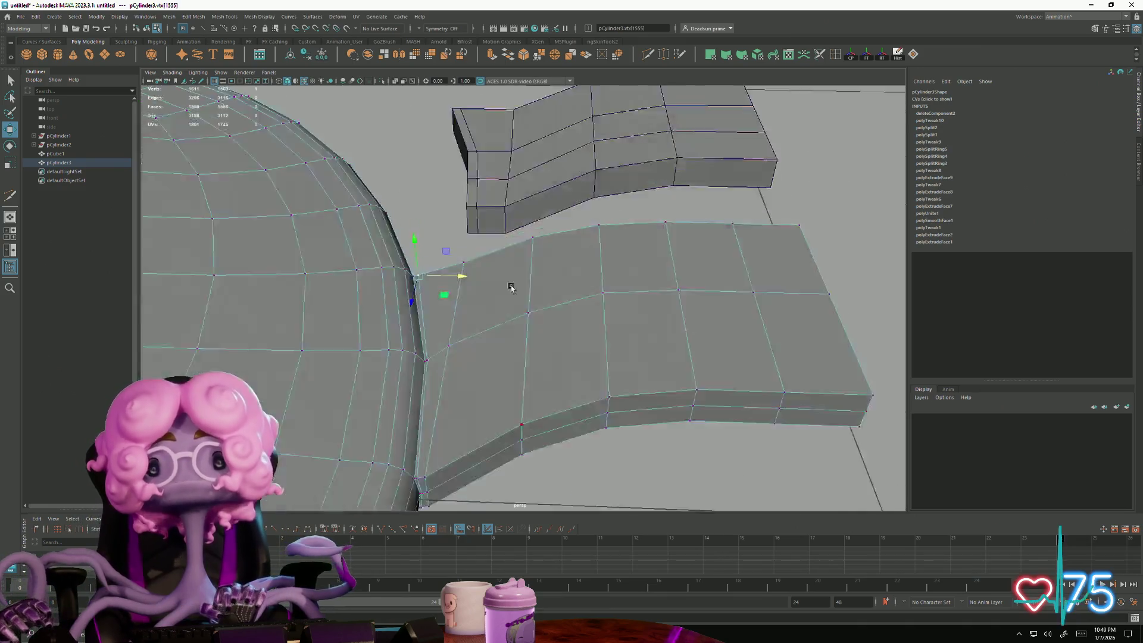
mouse_move(396, 344)
alt+mouse_down()
mouse_move(530, 331)
mouse_move(553, 358)
mouse_move(552, 299)
alt+mouse_up()
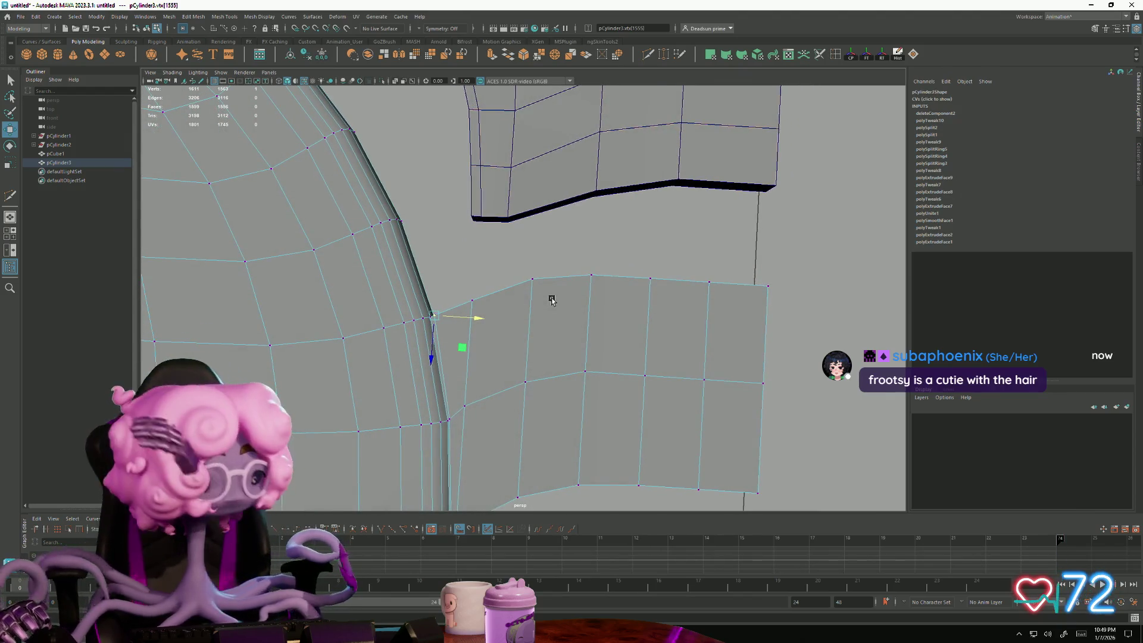
Step: In face mode, shift-select every face of the lower bridge piece
mouse_move(552, 299)
alt+mouse_down()
mouse_move(572, 369)
mouse_move(465, 268)
alt+mouse_up()
right_drag(464, 269, 465, 241)
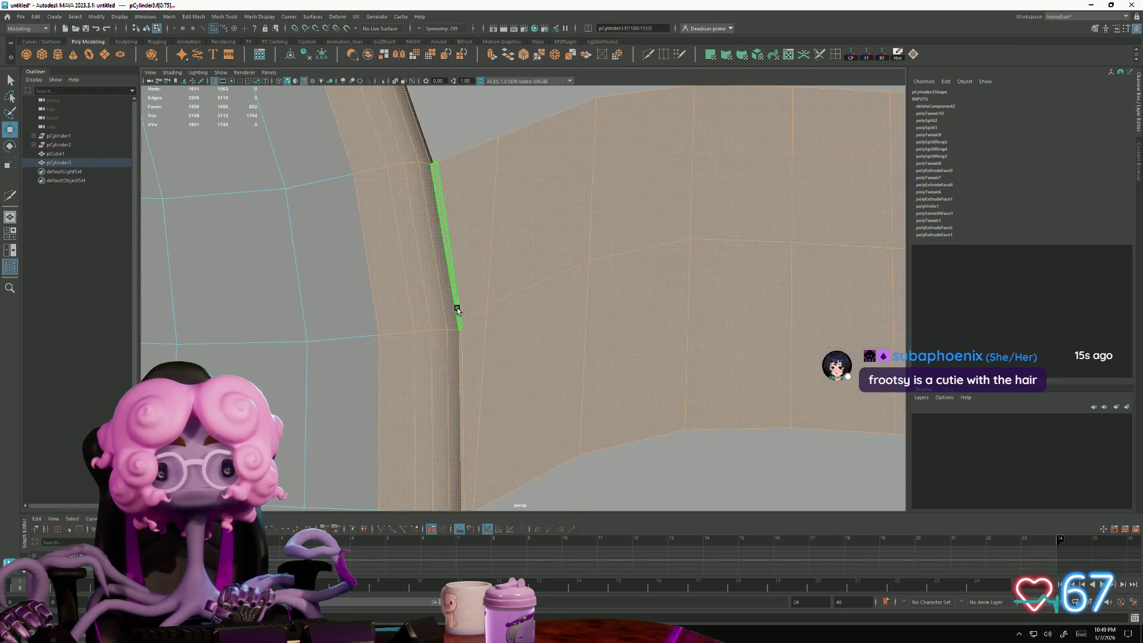
right_drag(456, 309, 457, 340)
click(469, 223)
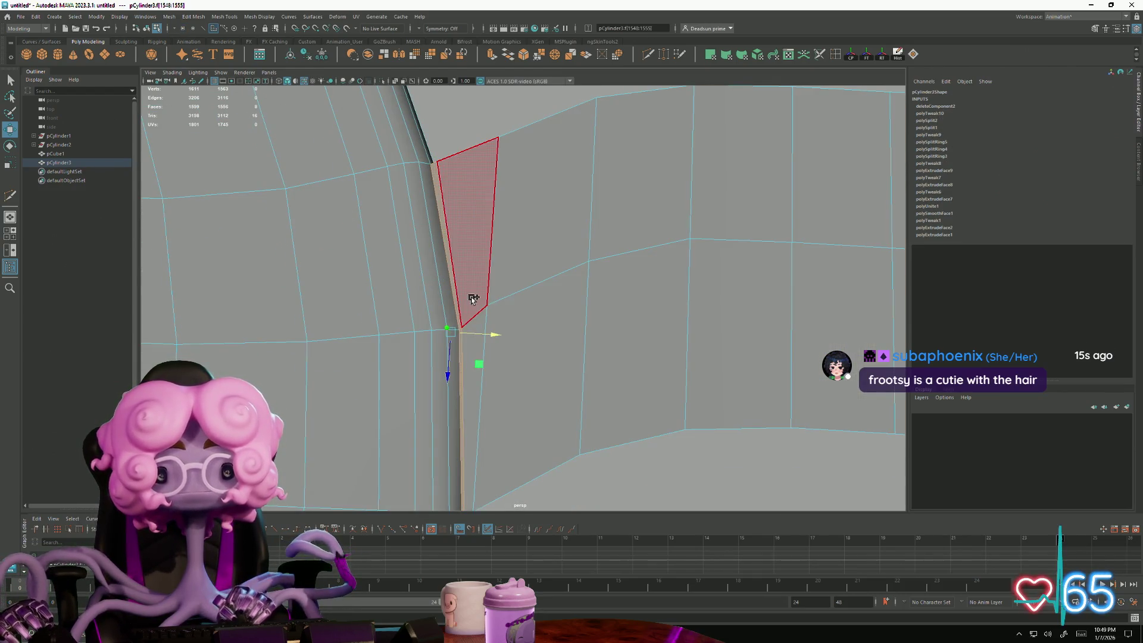
shift+click(473, 297)
shift+click(526, 294)
shift+click(536, 375)
shift+click(634, 339)
shift+click(741, 160)
shift+click(737, 331)
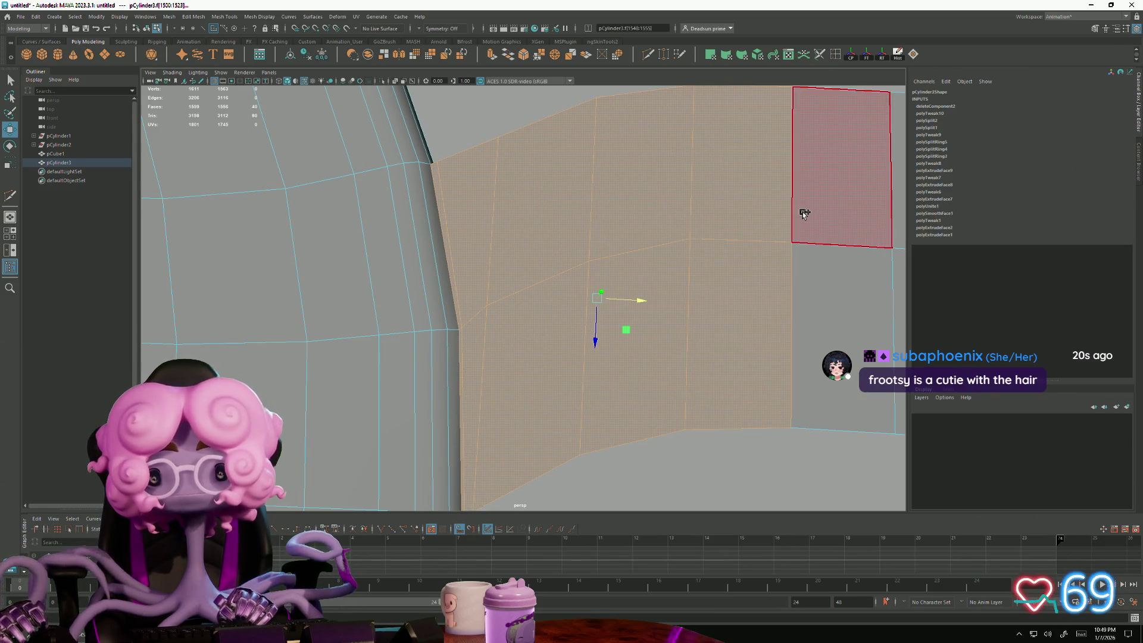
shift+click(803, 212)
shift+click(808, 268)
alt+middle_drag(808, 268, 728, 241)
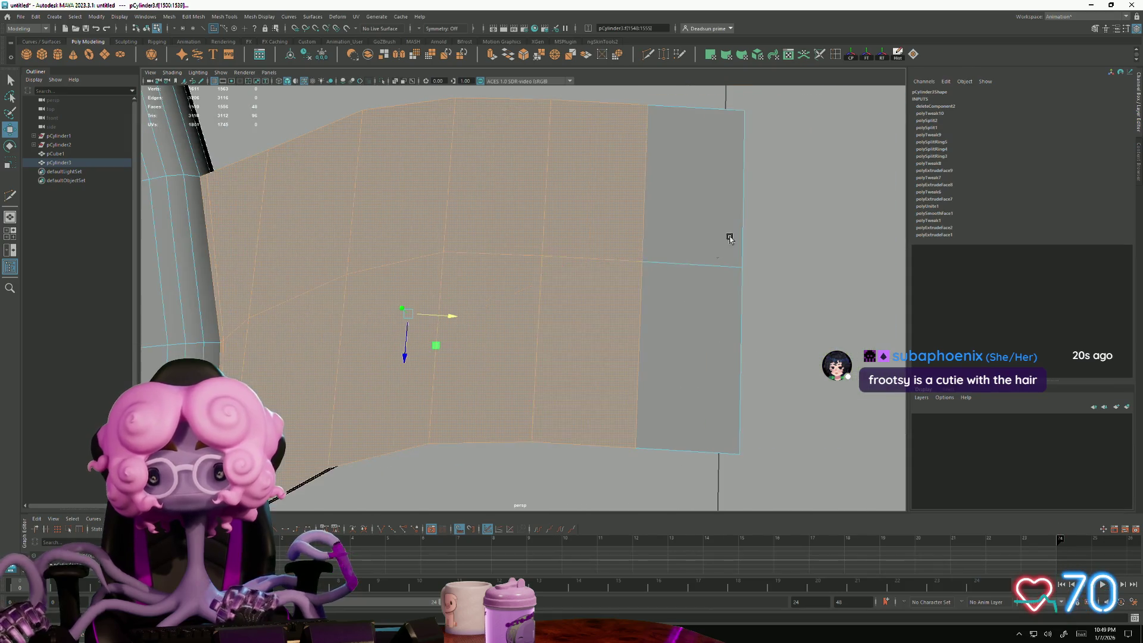
shift+click(716, 281)
Step: Check the selected faces from both sides and bring up the Mesh menu
alt+middle_drag(679, 348, 486, 235)
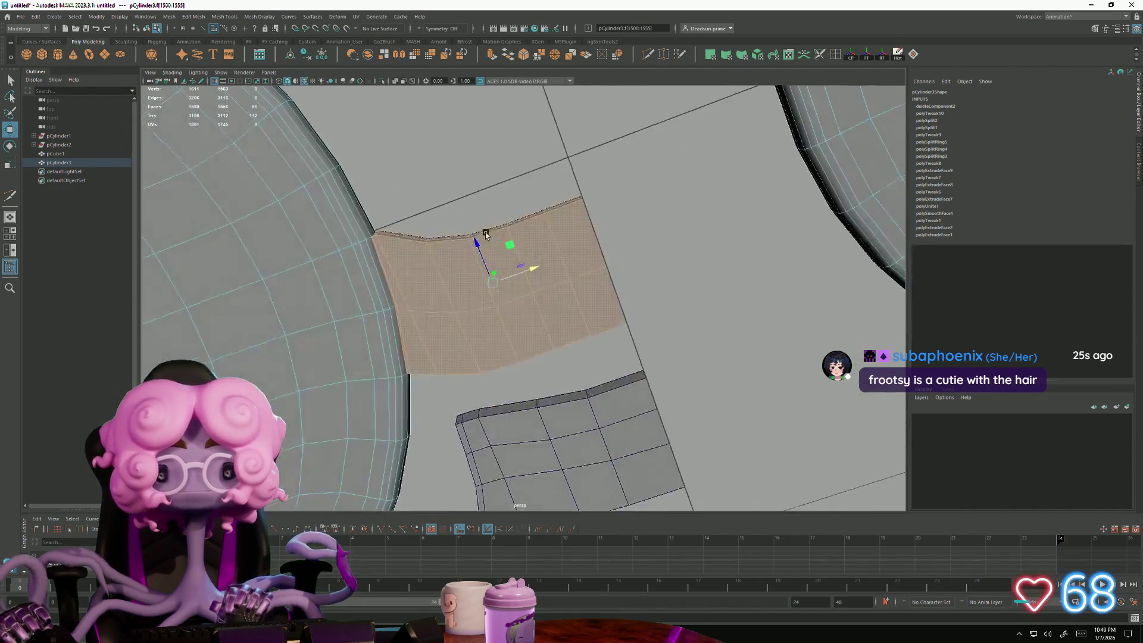
alt+drag(485, 234, 550, 335)
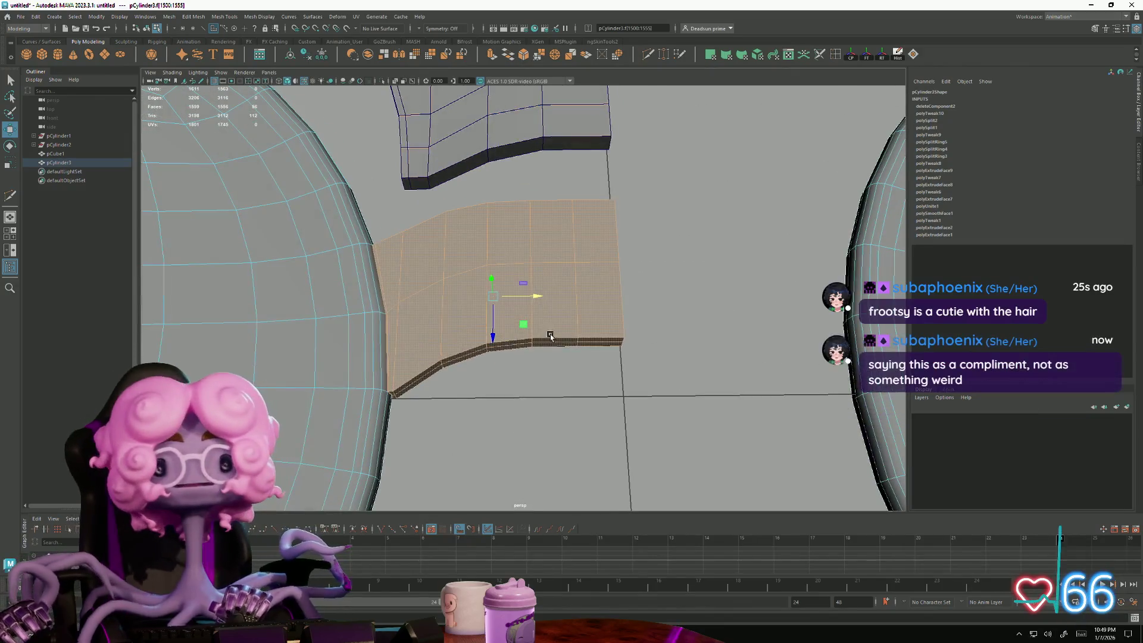
scroll(550, 335, down, 3)
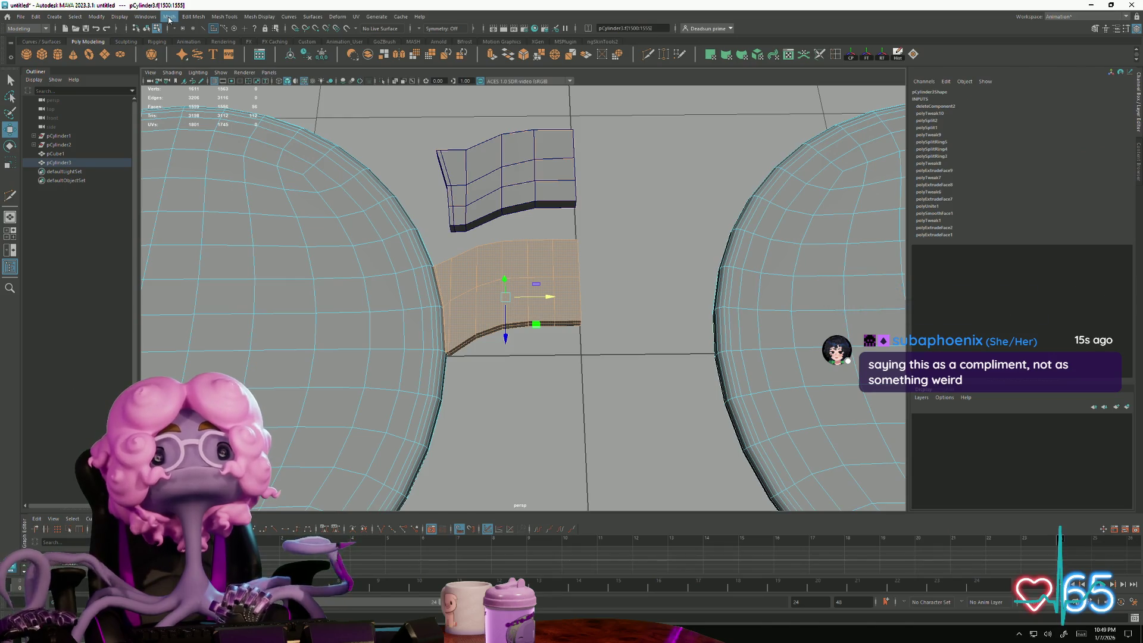
click(169, 17)
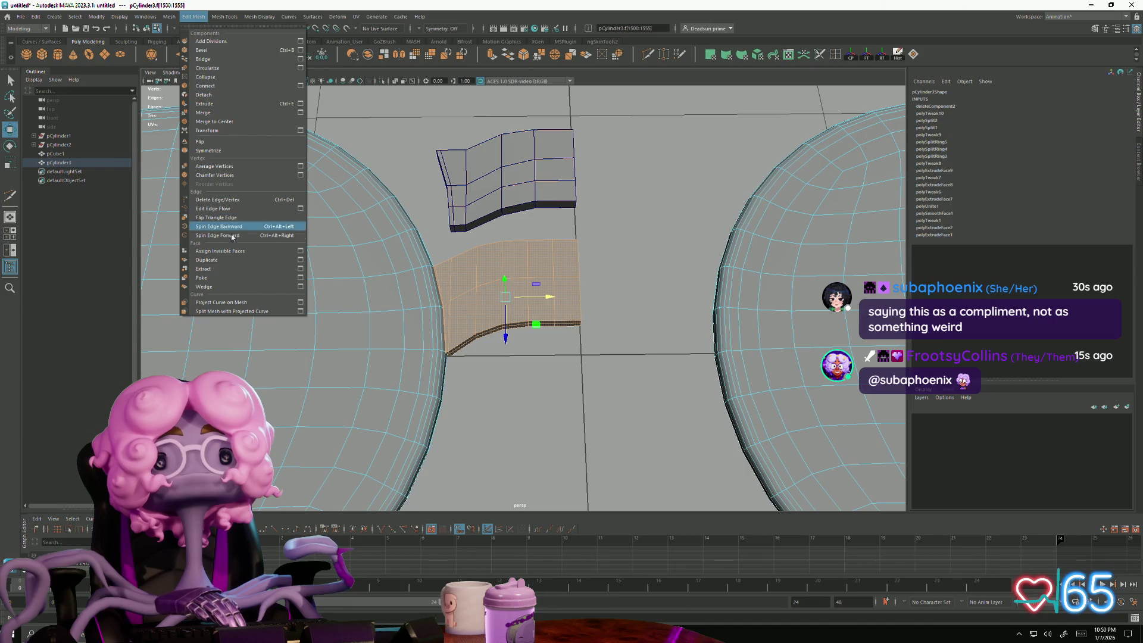
Step: Extract the selected faces so the lower bridge piece becomes its own object
click(203, 269)
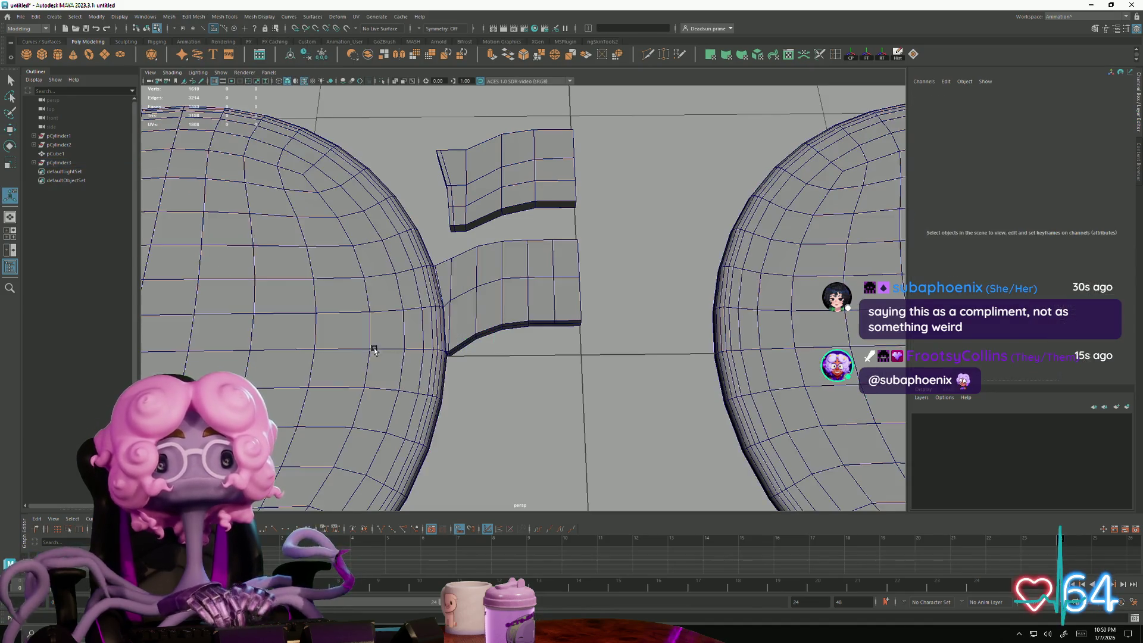
click(451, 314)
right_drag(408, 294, 375, 307)
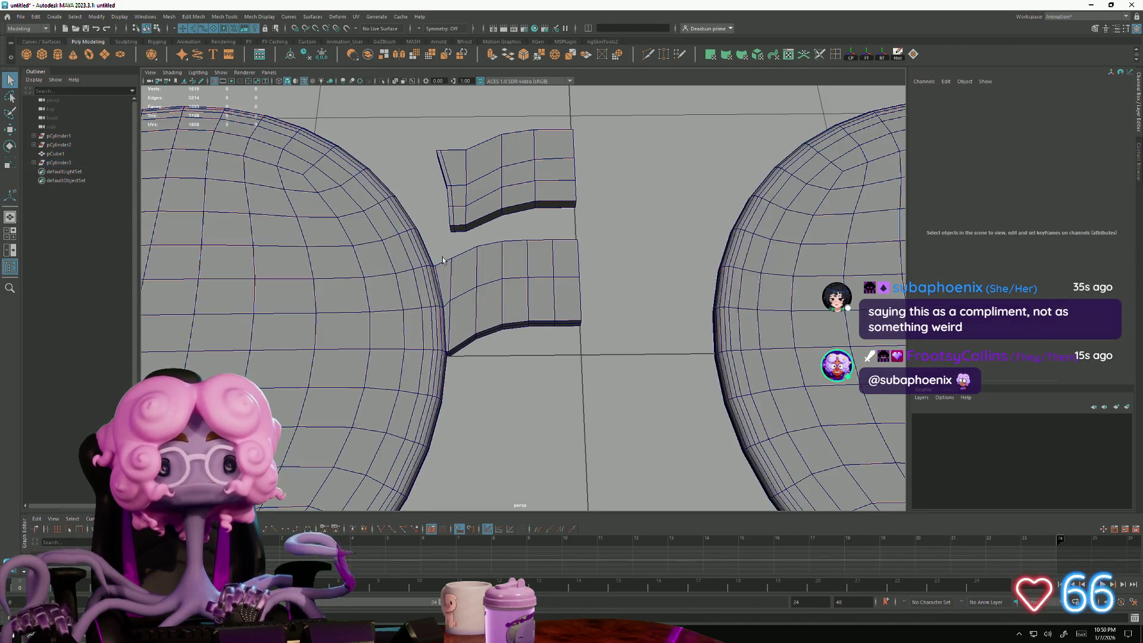
click(482, 333)
mouse_move(480, 332)
alt+mouse_down()
mouse_move(449, 348)
mouse_move(454, 329)
alt+mouse_up()
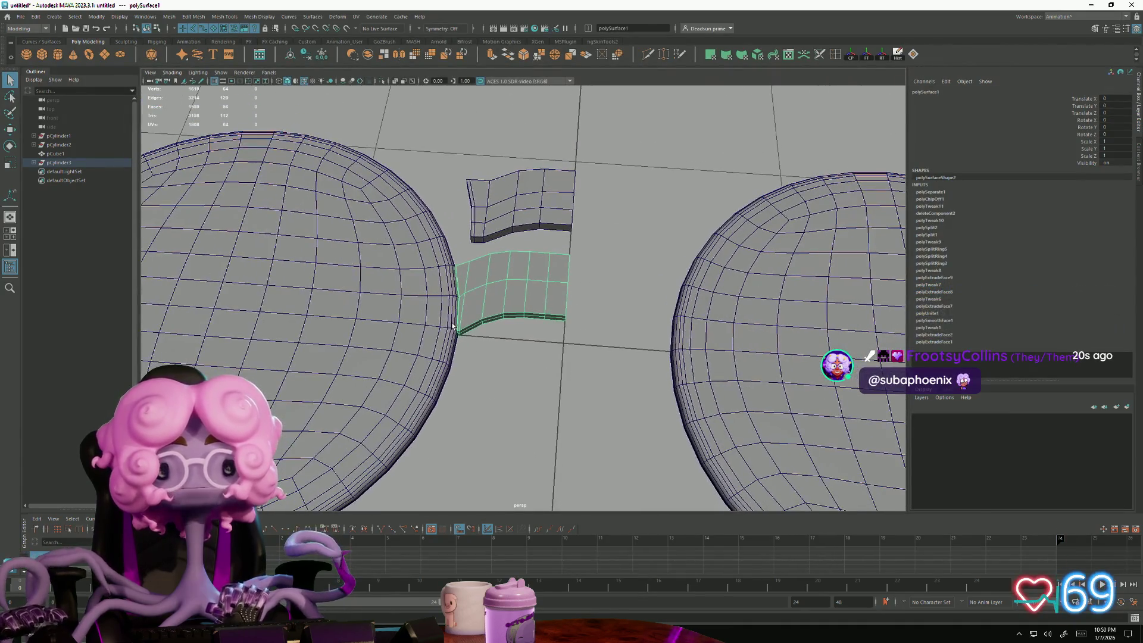
Step: Separate the lens rims, then delete the right rim and the upper small bridge piece
click(404, 306)
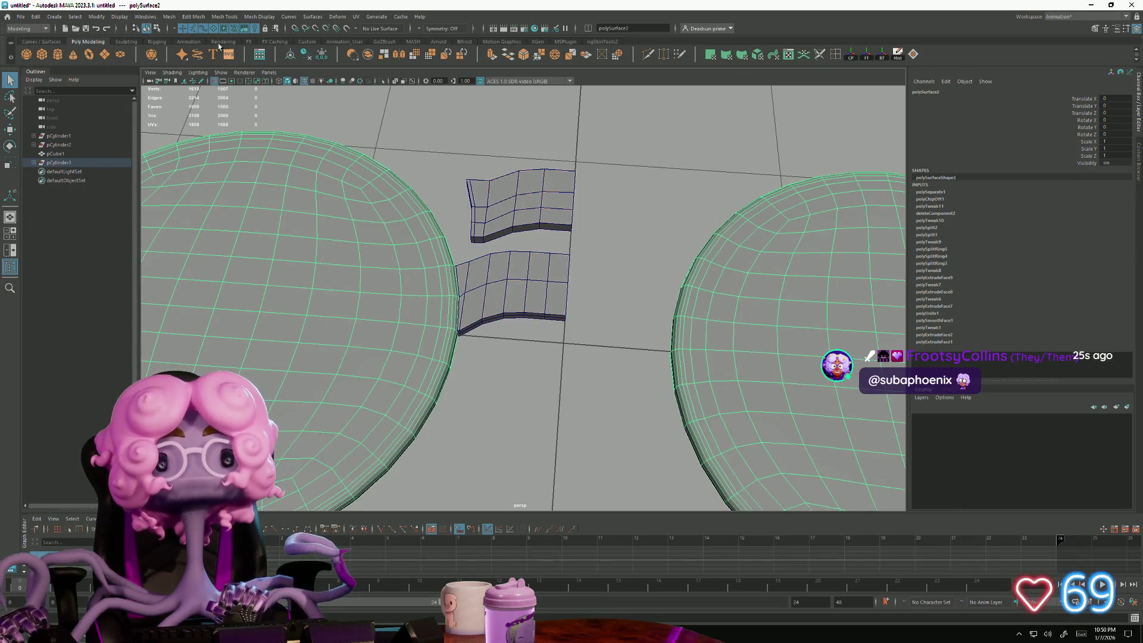
click(169, 16)
click(186, 58)
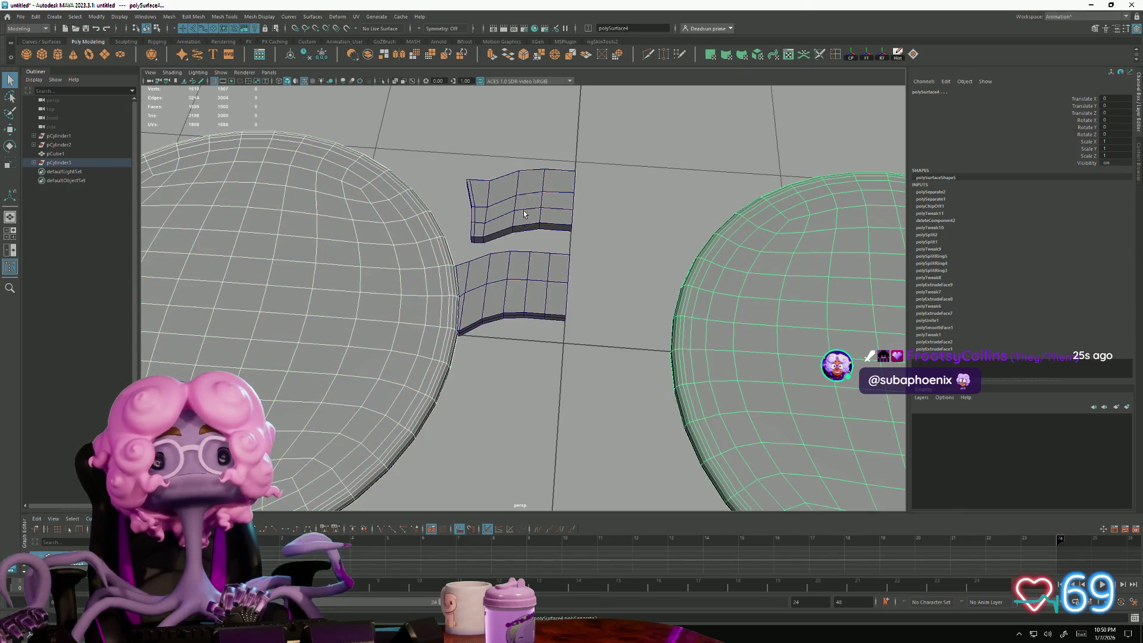
click(715, 313)
key(Delete)
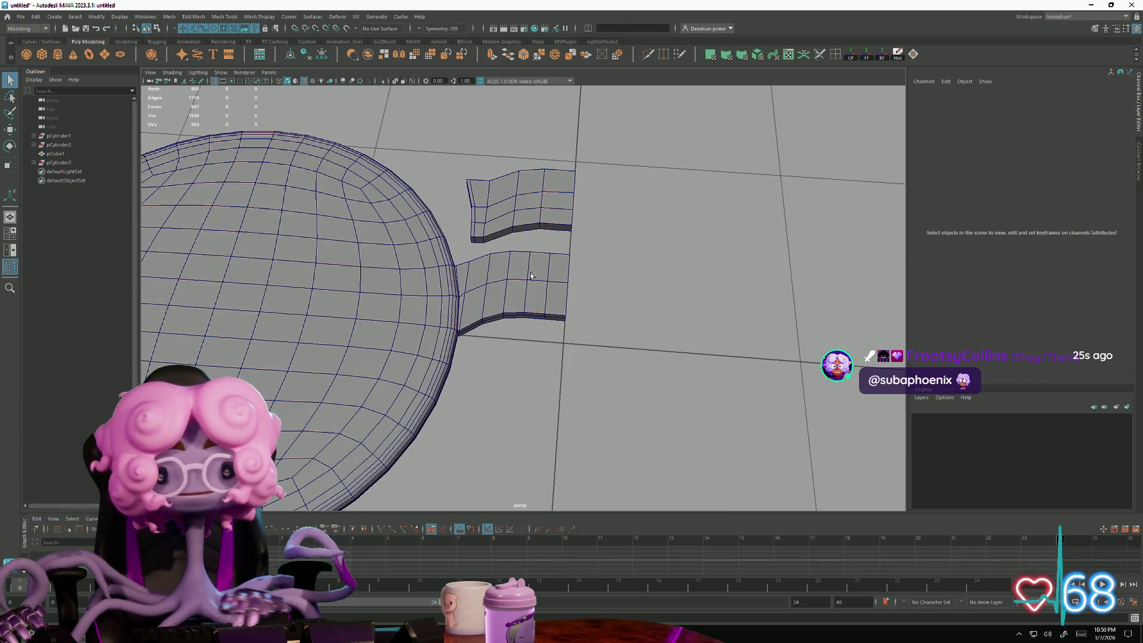
click(518, 204)
key(Delete)
click(504, 271)
Step: Extrude the bridge's end edge and pull it down toward the left rim
mouse_move(505, 271)
alt+mouse_down()
mouse_move(741, 439)
mouse_move(536, 268)
mouse_move(423, 290)
alt+mouse_up()
right_click(423, 289)
click(423, 303)
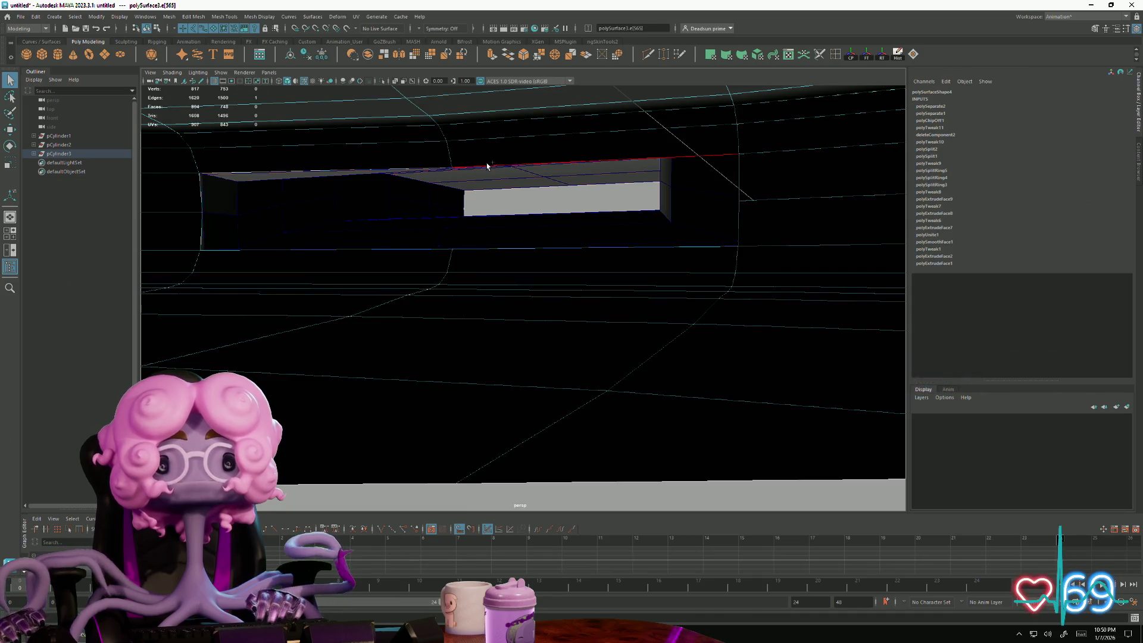
click(503, 258)
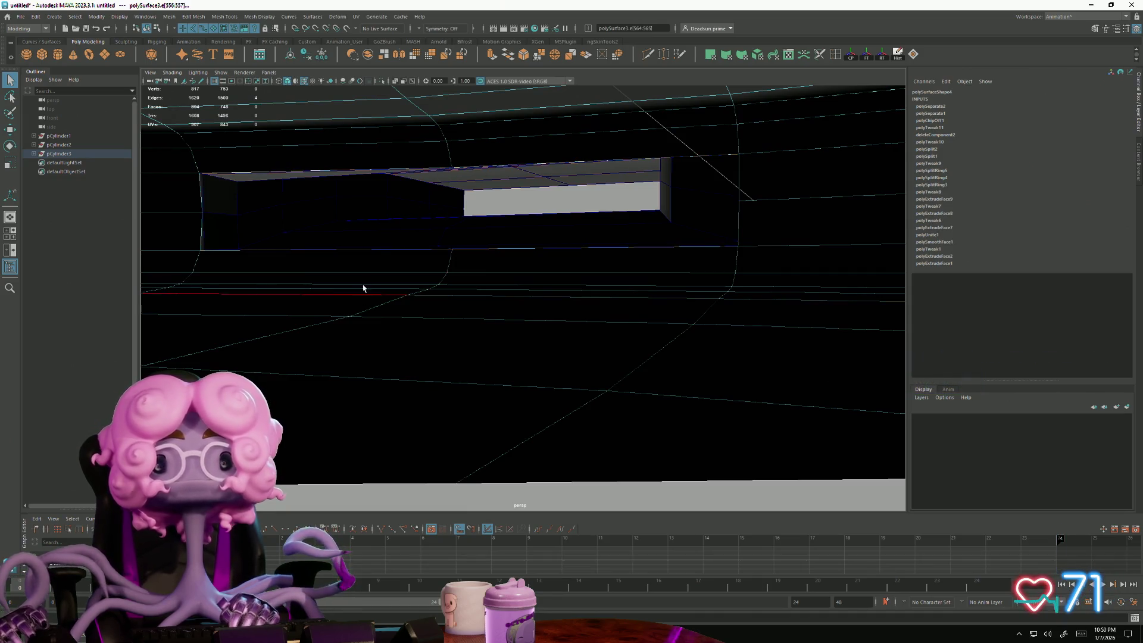
click(491, 55)
key(w)
mouse_move(442, 168)
mouse_down()
mouse_move(439, 212)
mouse_move(334, 245)
mouse_up()
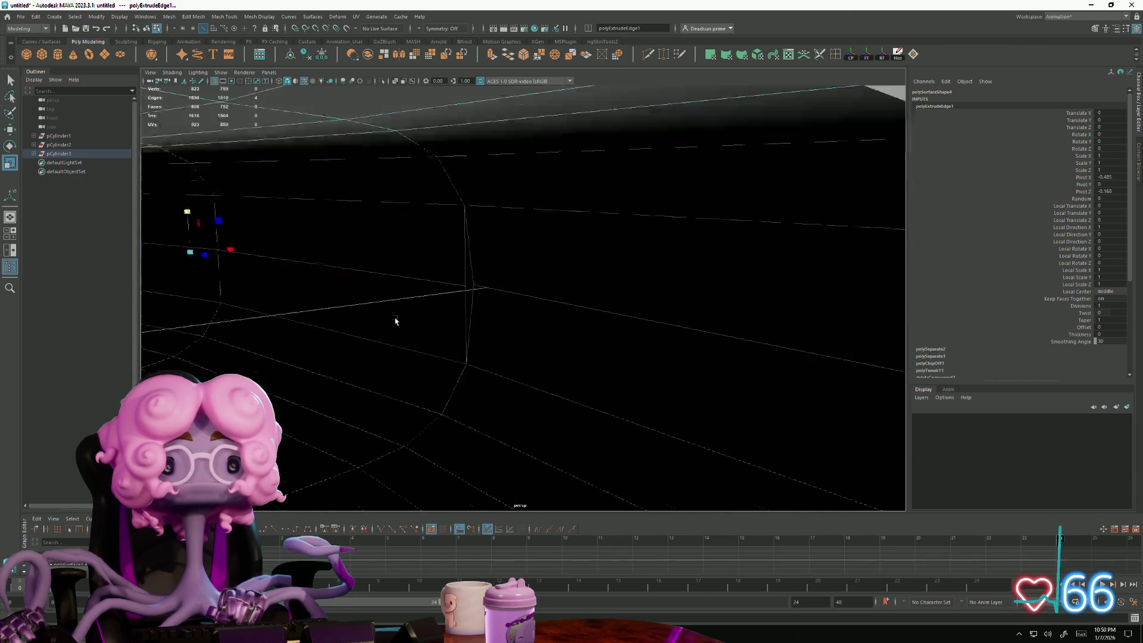
Step: Move the loose joint vertex onto its neighbour and merge them, then pick the next loose vertex
alt+drag(313, 284, 393, 322)
click(465, 277)
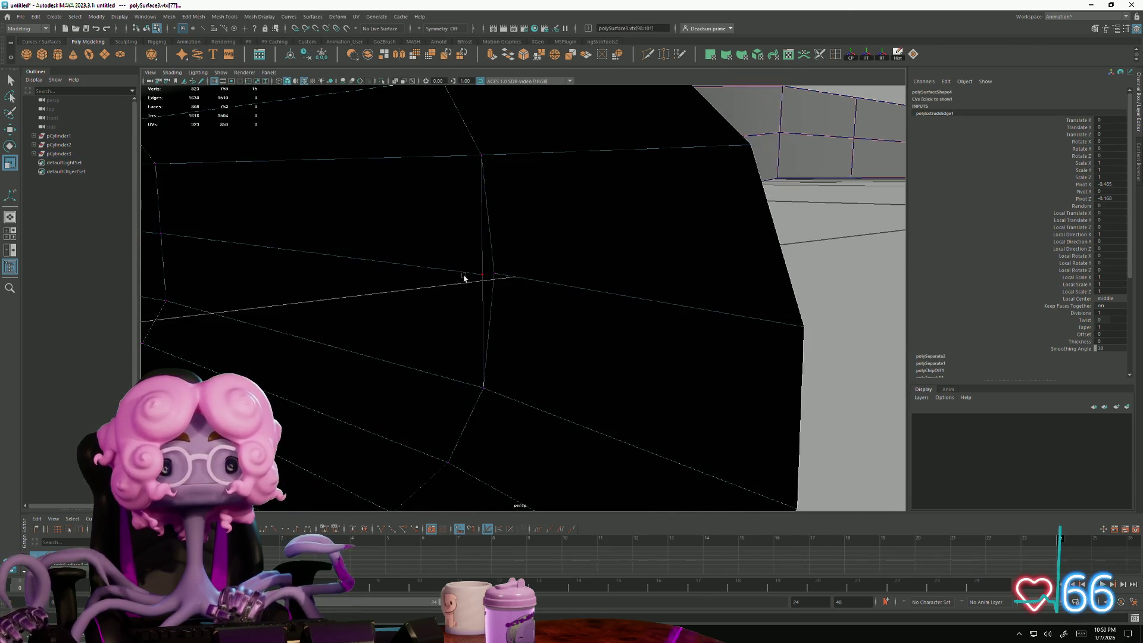
click(490, 287)
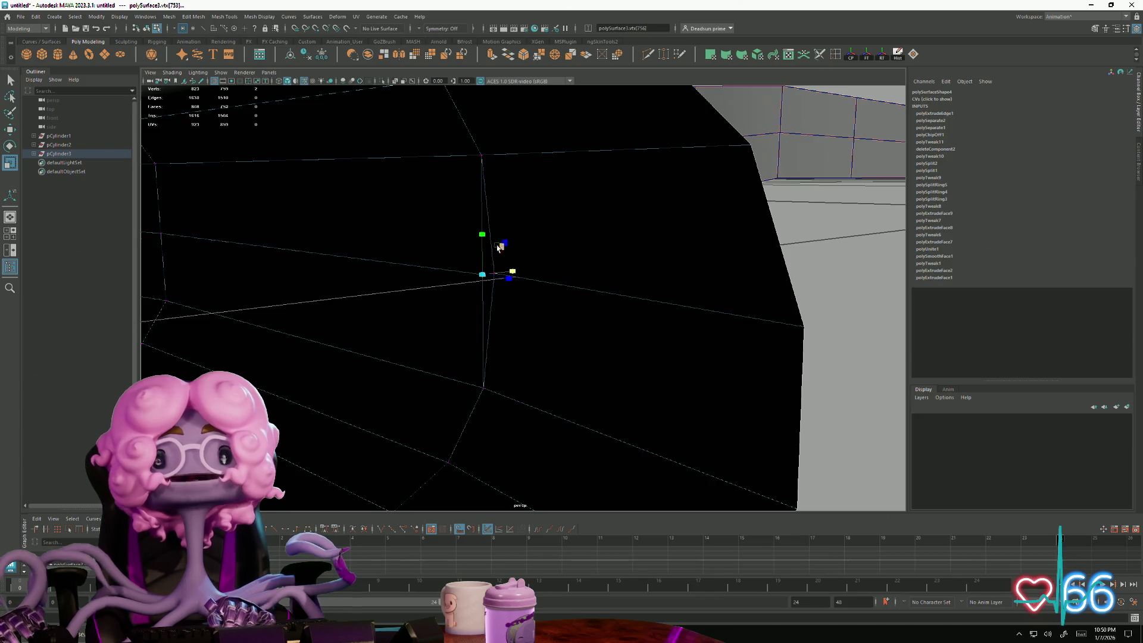
key(w)
drag(478, 280, 487, 279)
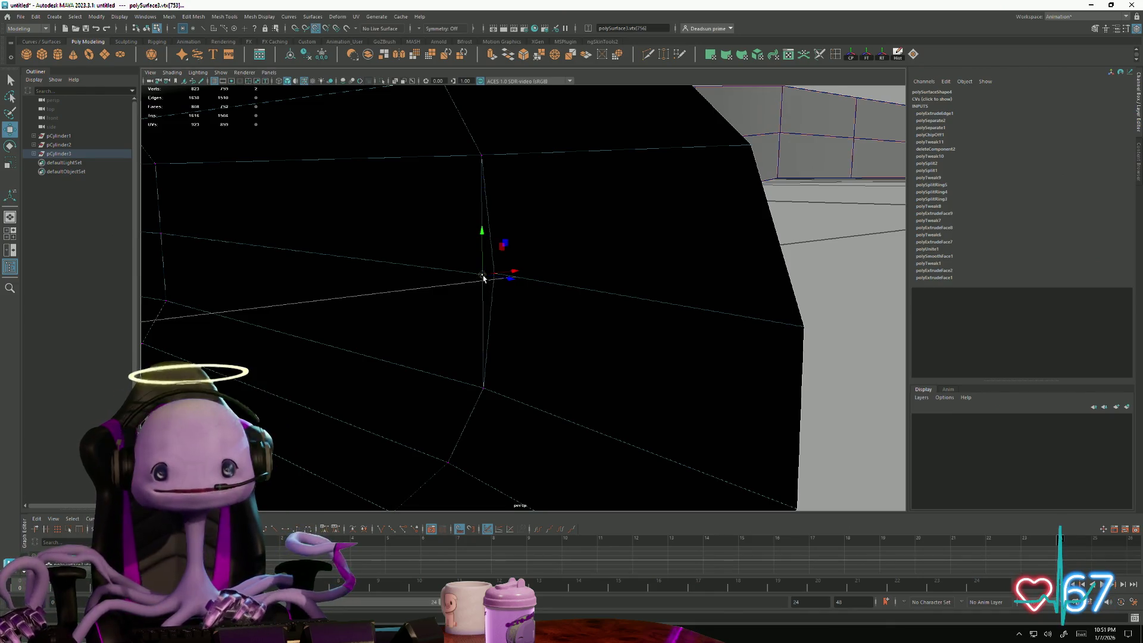
key(ctrl+shift+m)
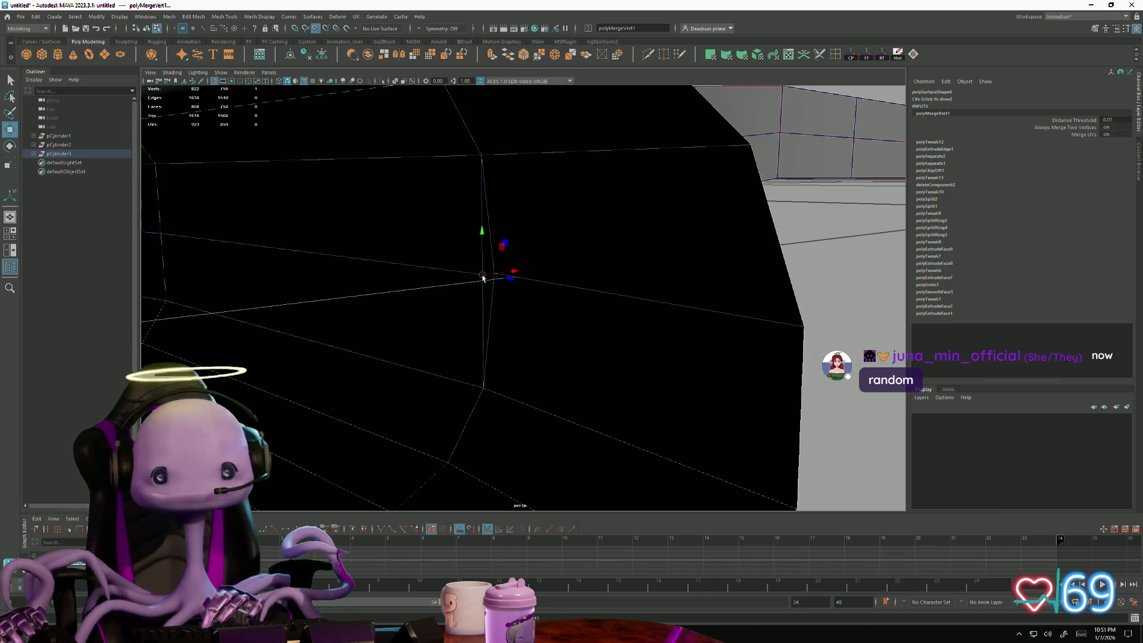
mouse_move(482, 279)
alt+mouse_down()
mouse_move(377, 306)
mouse_move(670, 311)
mouse_move(643, 310)
alt+mouse_up()
click(670, 307)
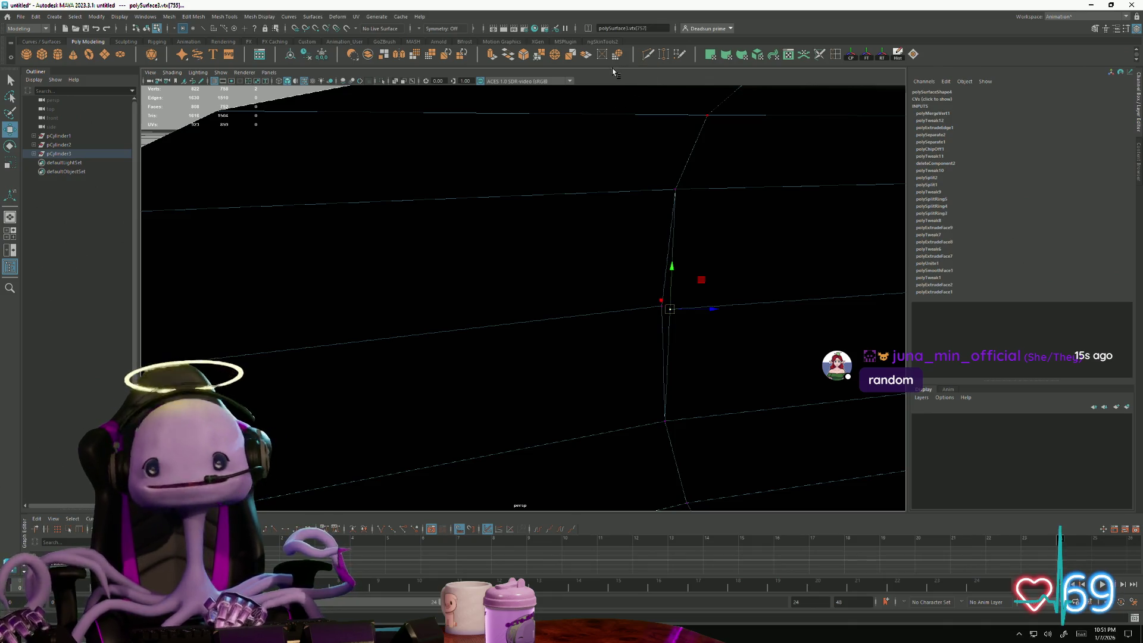
Step: Merge the selected vertices, then nudge and merge the next stray vertex at the joint
click(538, 54)
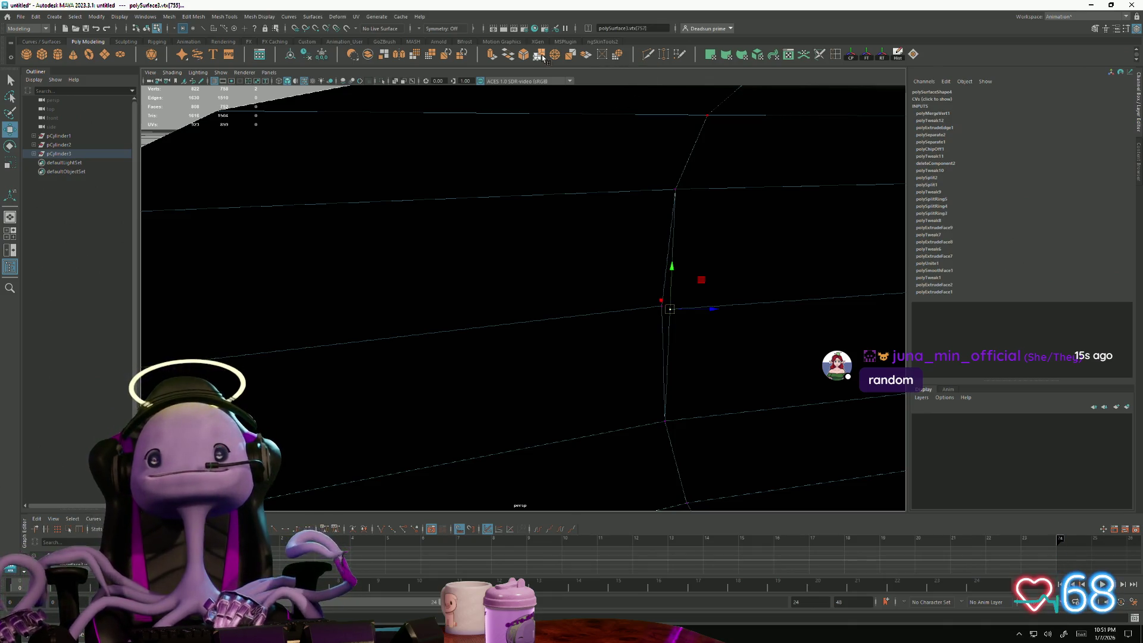
click(670, 313)
key(w)
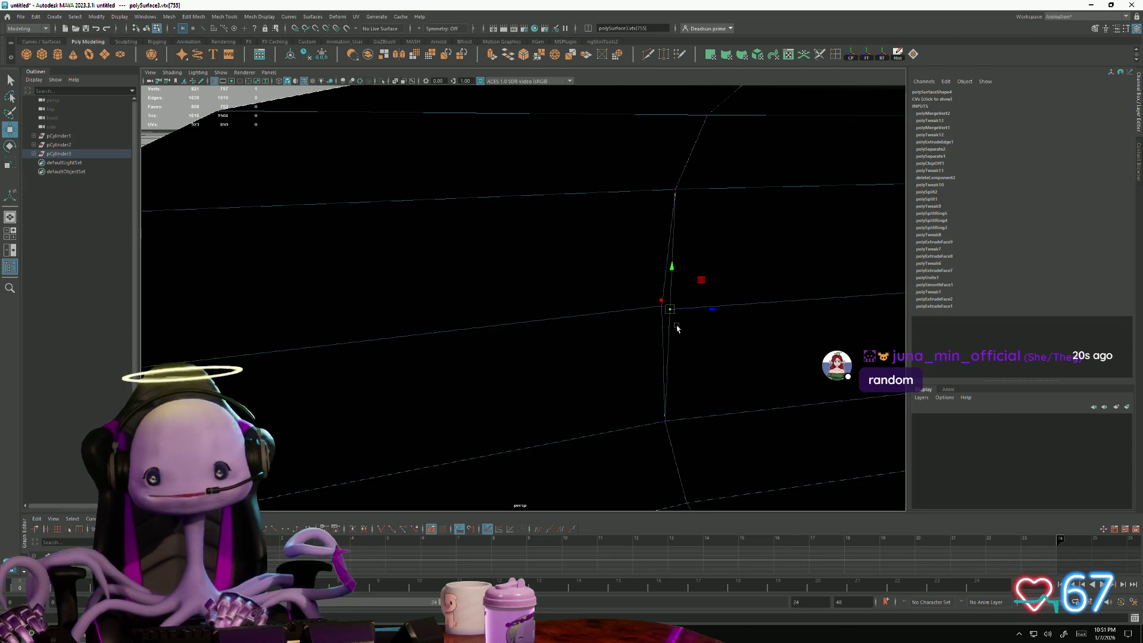
drag(674, 312, 665, 306)
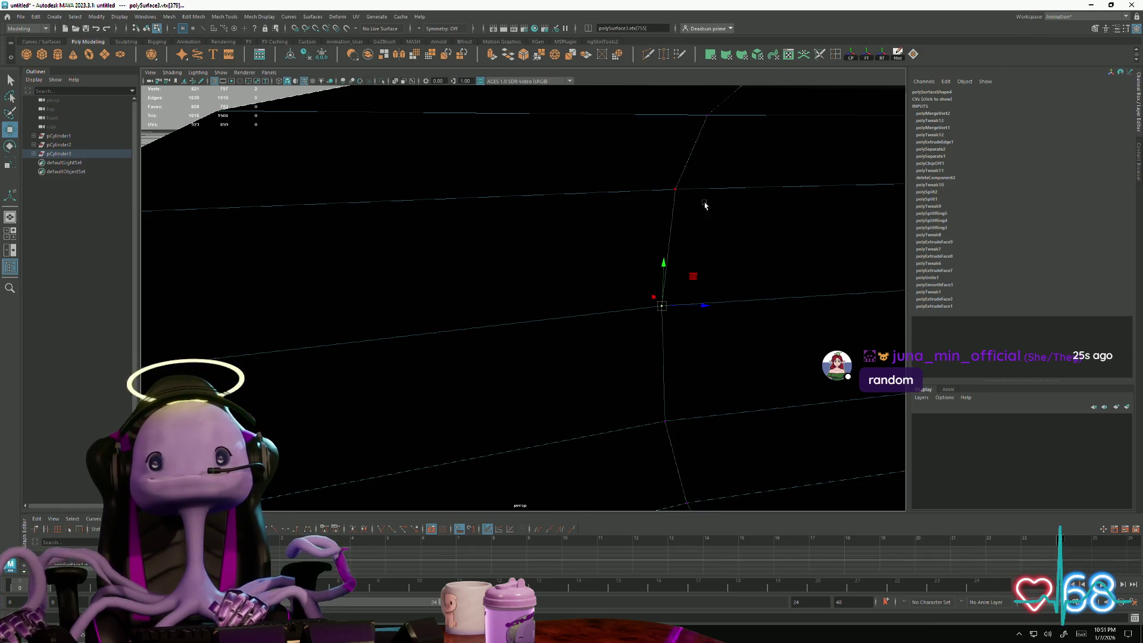
mouse_move(704, 206)
alt+middle_down()
mouse_move(572, 268)
mouse_move(746, 271)
alt+middle_up()
key(5)
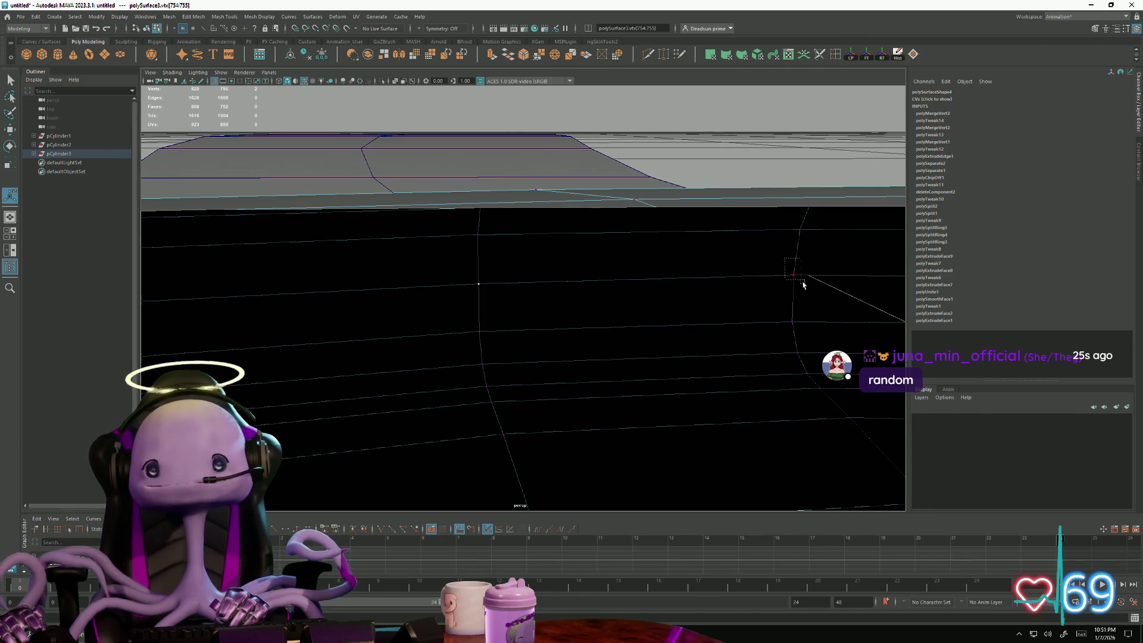
click(539, 55)
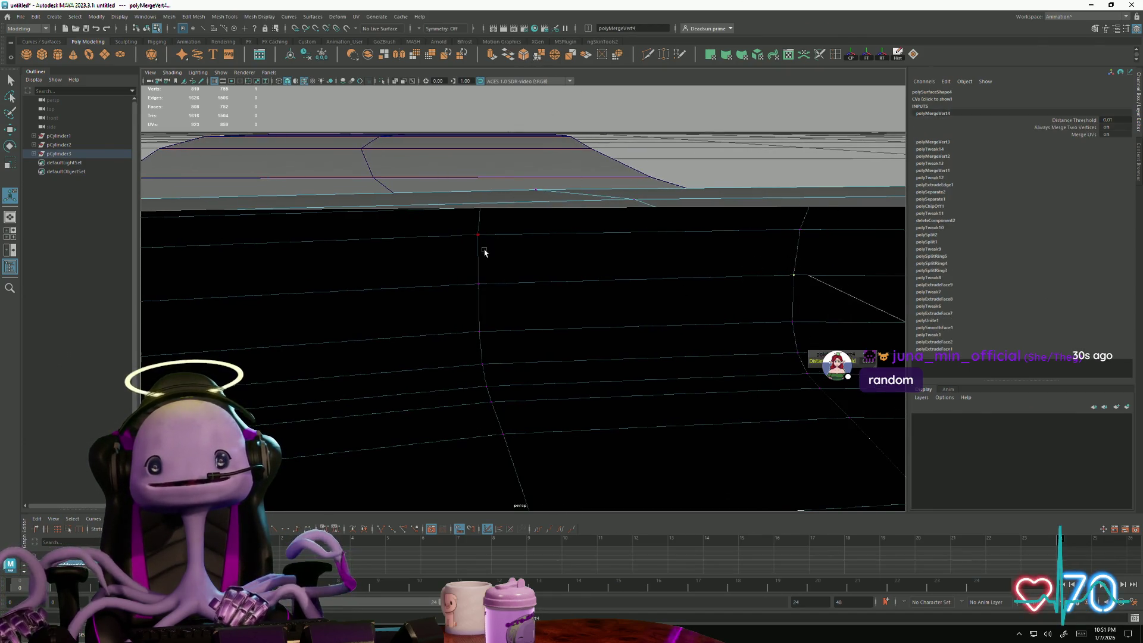
Step: Move the last stray vertex onto its neighbour and merge it, sealing the rim corner
click(490, 301)
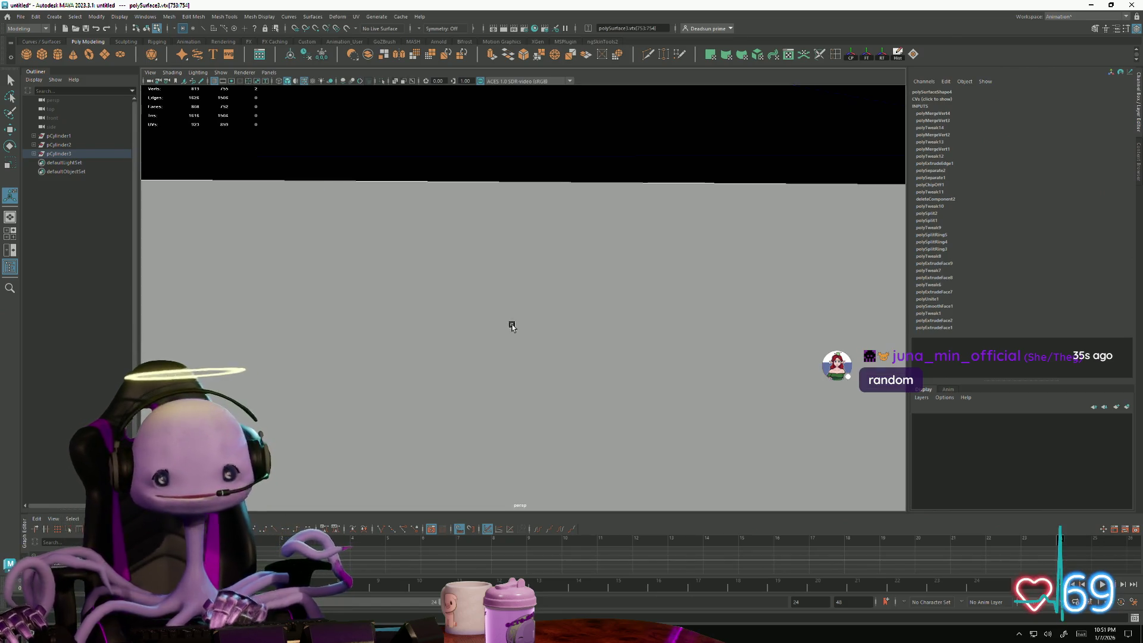
alt+middle_drag(495, 328, 636, 360)
key(w)
alt+drag(635, 360, 579, 331)
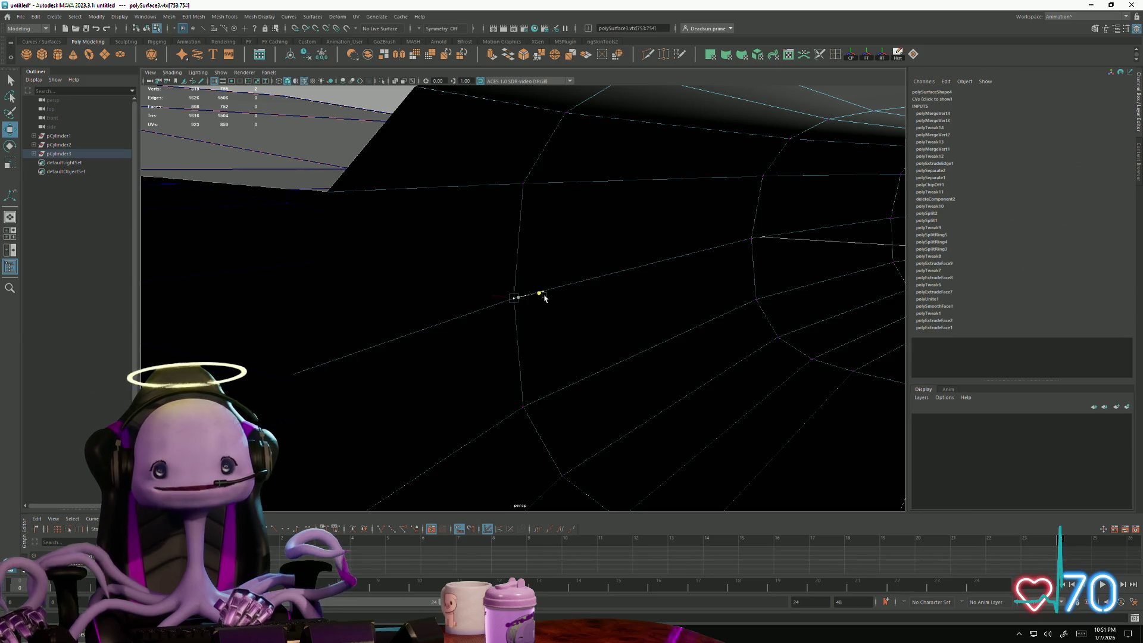
scroll(547, 297, down, 5)
scroll(536, 304, down, 3)
scroll(465, 322, down, 3)
mouse_move(438, 330)
alt+mouse_down()
mouse_move(375, 321)
mouse_move(418, 322)
alt+mouse_up()
scroll(419, 321, up, 3)
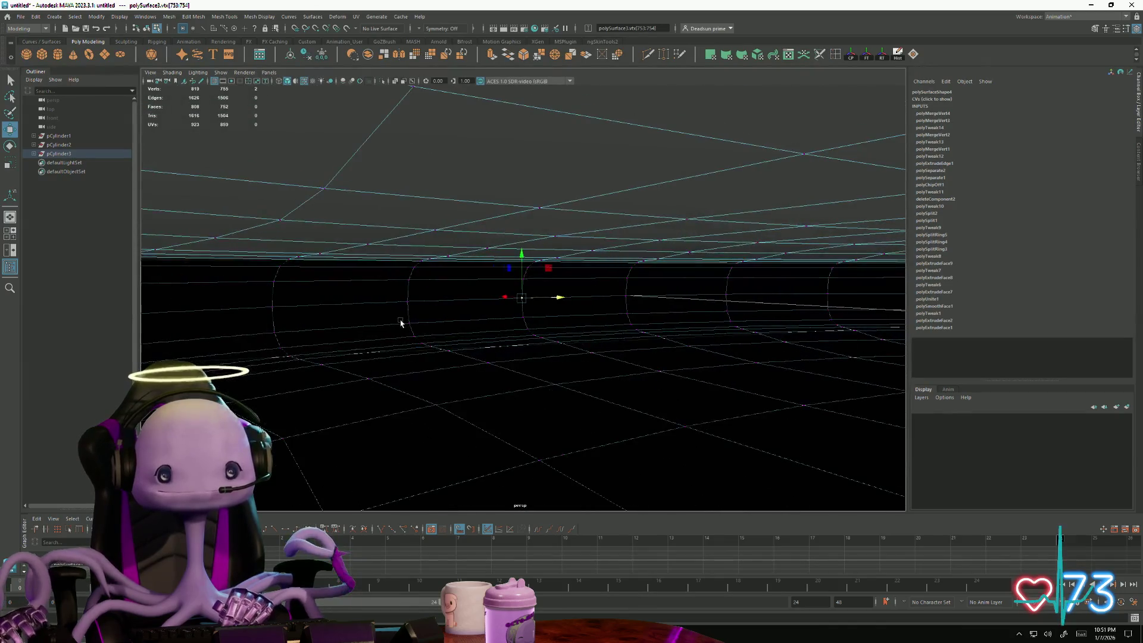
scroll(447, 294, up, 3)
scroll(500, 268, up, 3)
scroll(536, 250, up, 3)
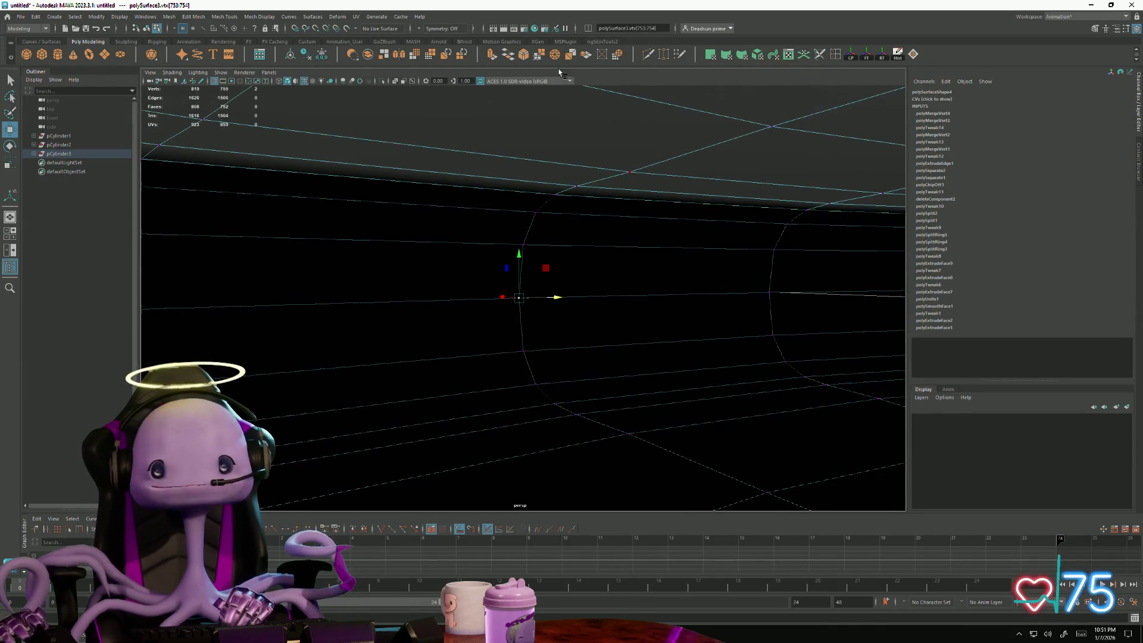
click(540, 56)
scroll(501, 358, down, 5)
mouse_move(500, 357)
alt+mouse_down()
mouse_move(553, 393)
mouse_move(581, 393)
mouse_move(536, 385)
alt+mouse_up()
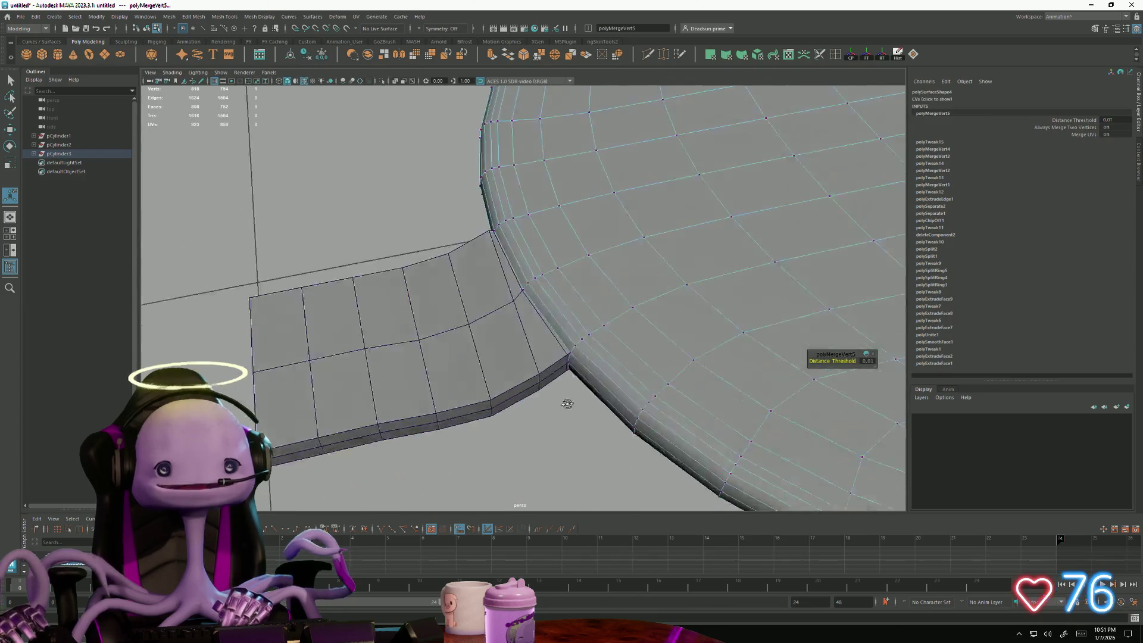
right_drag(474, 353, 486, 464)
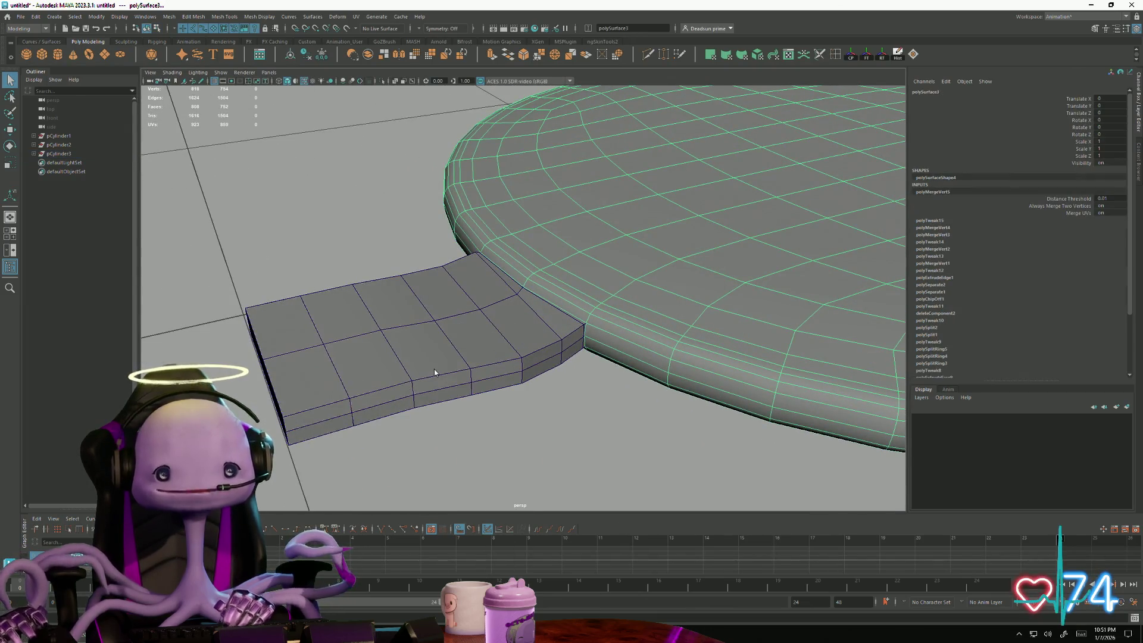
Step: Select the bridge piece's edge loops for beveling and bring up Edit Mesh
click(454, 367)
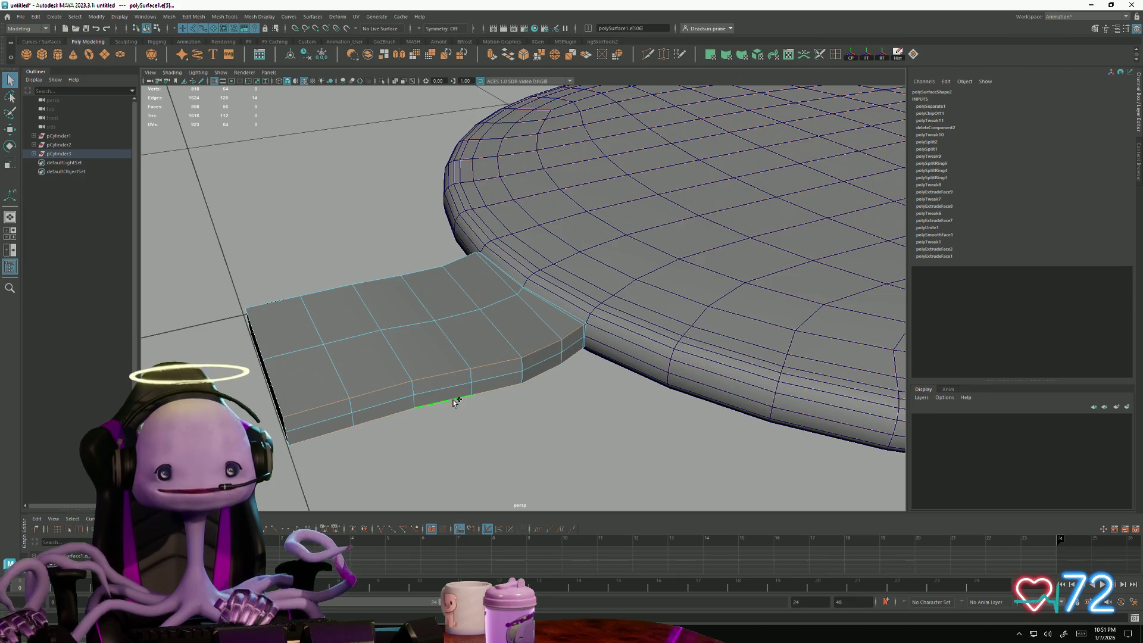
mouse_move(425, 421)
alt+mouse_down()
mouse_move(410, 398)
mouse_move(674, 416)
mouse_move(568, 397)
mouse_move(571, 384)
alt+mouse_up()
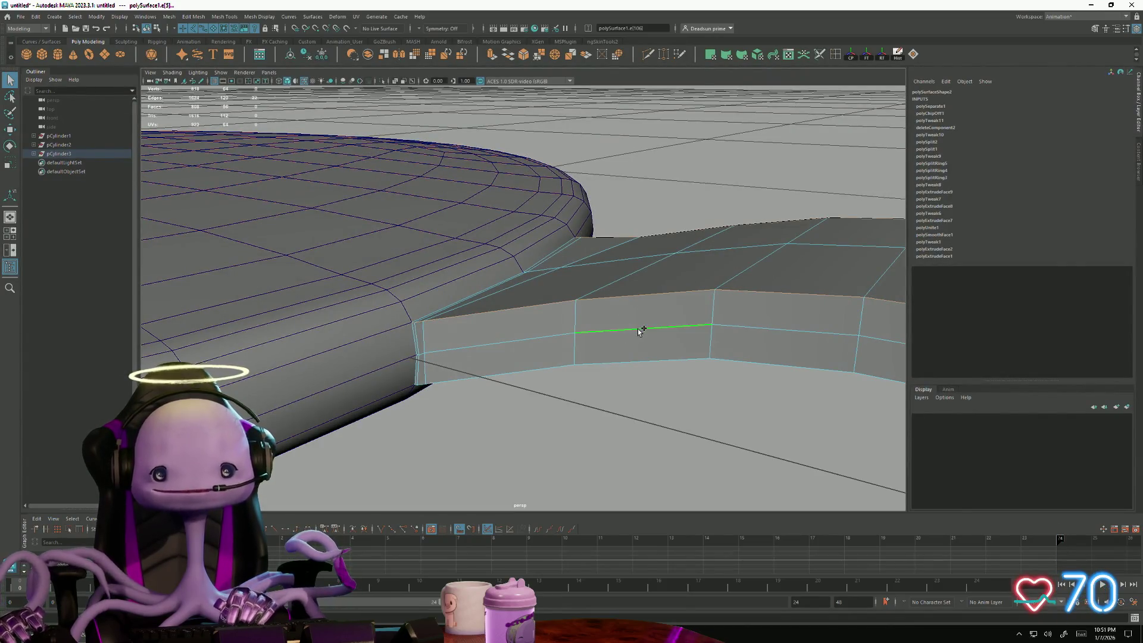
mouse_move(632, 368)
alt+mouse_down()
mouse_move(652, 393)
mouse_move(591, 386)
mouse_move(679, 348)
alt+mouse_up()
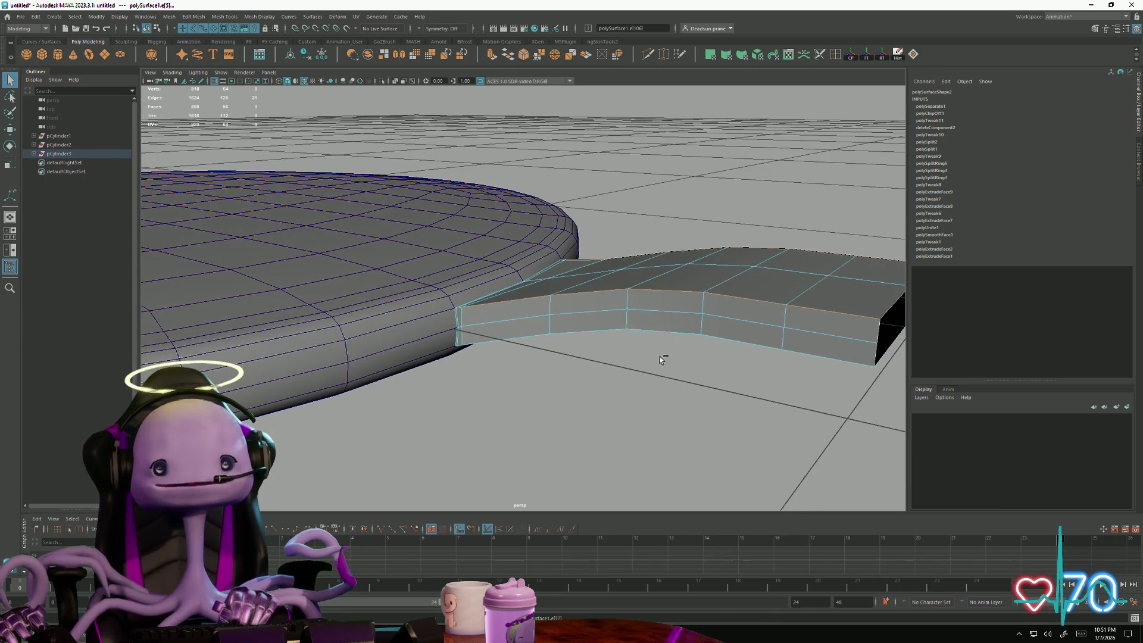
mouse_move(672, 358)
alt+mouse_down()
mouse_move(661, 394)
mouse_move(587, 389)
mouse_move(590, 366)
mouse_move(612, 393)
mouse_move(708, 422)
mouse_move(684, 437)
alt+mouse_up()
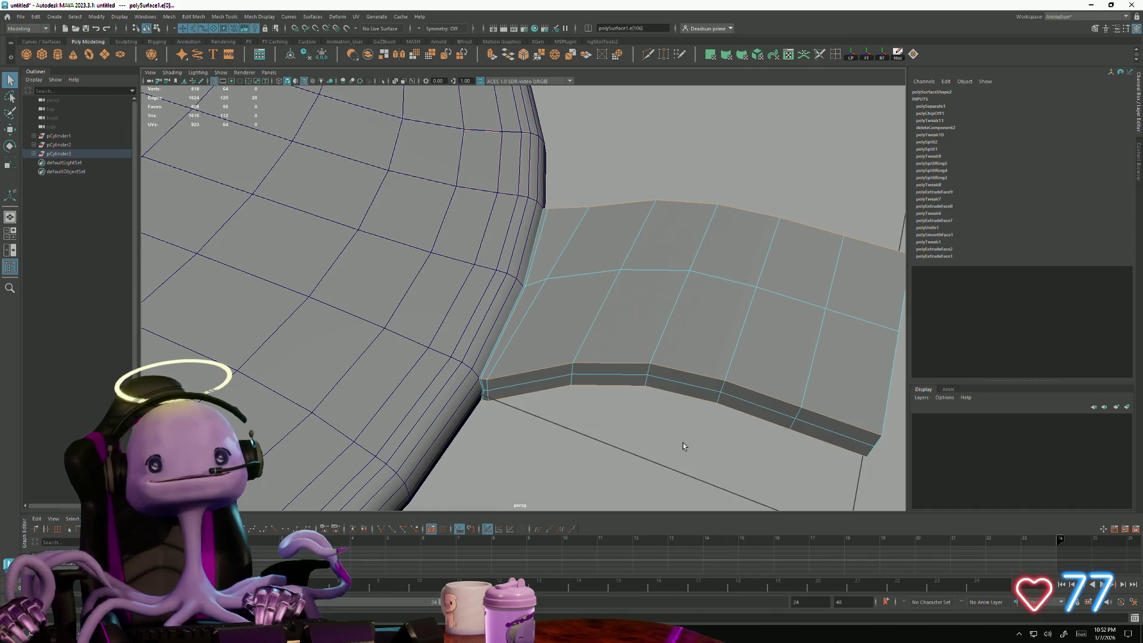
click(193, 17)
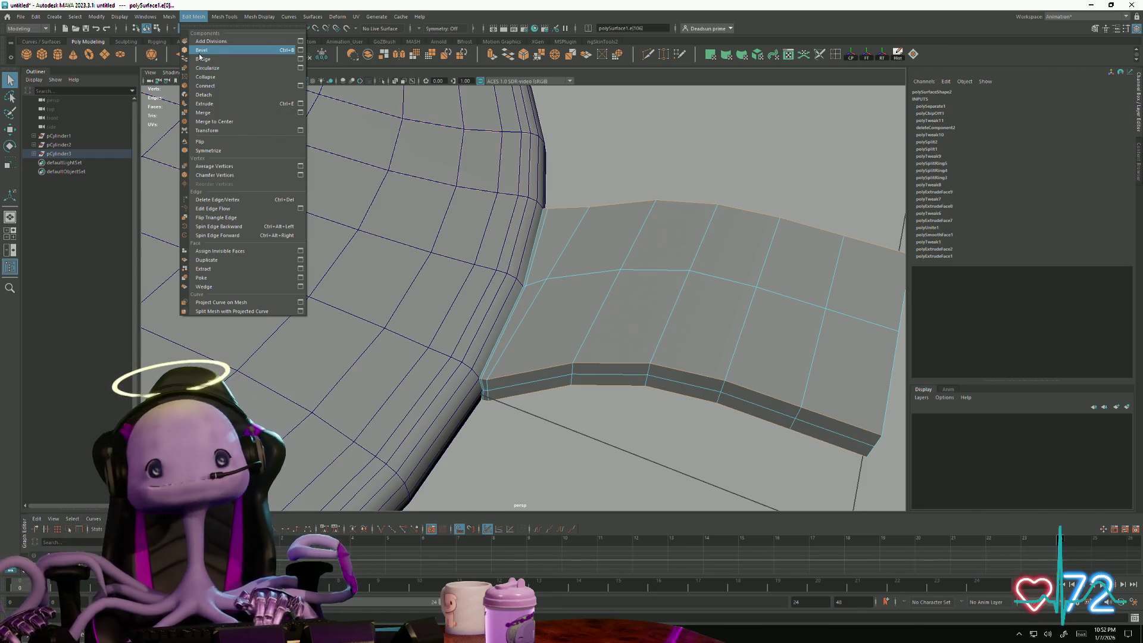
Step: Bevel the selected bridge edges and orbit to inspect the softened corners
click(202, 57)
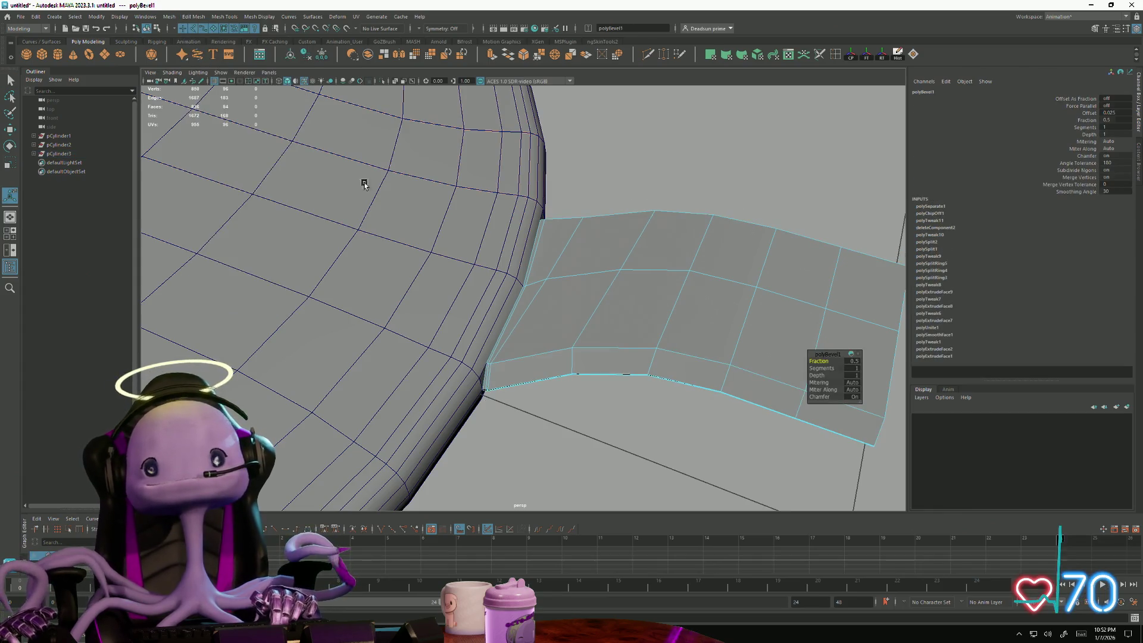
alt+drag(606, 373, 607, 429)
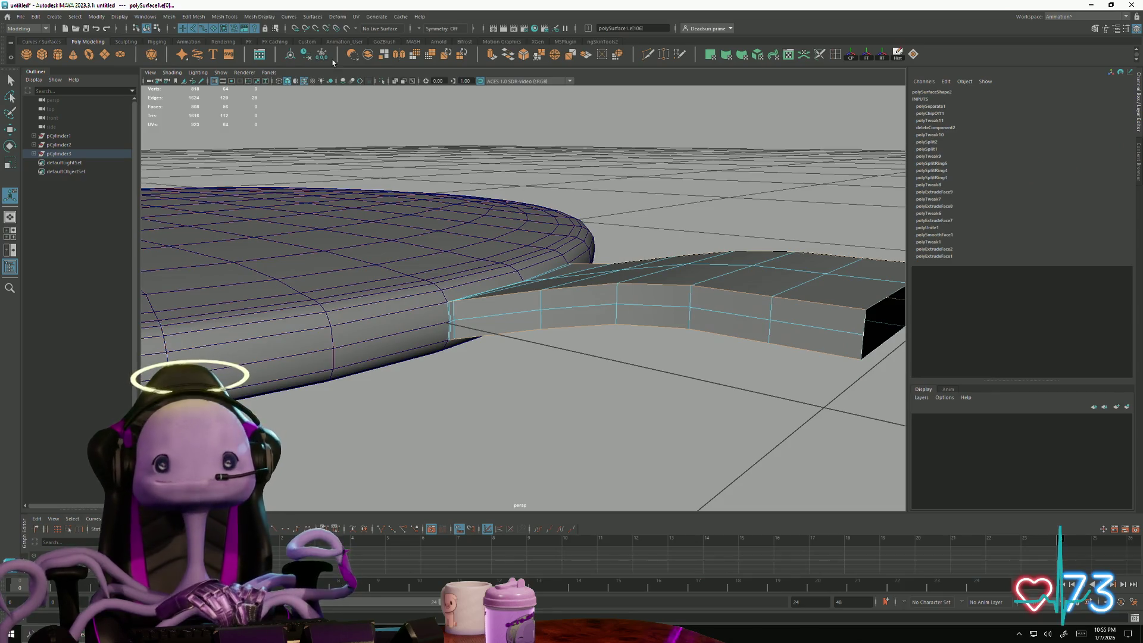
mouse_move(515, 357)
alt+mouse_down()
mouse_move(607, 392)
mouse_move(552, 375)
alt+mouse_up()
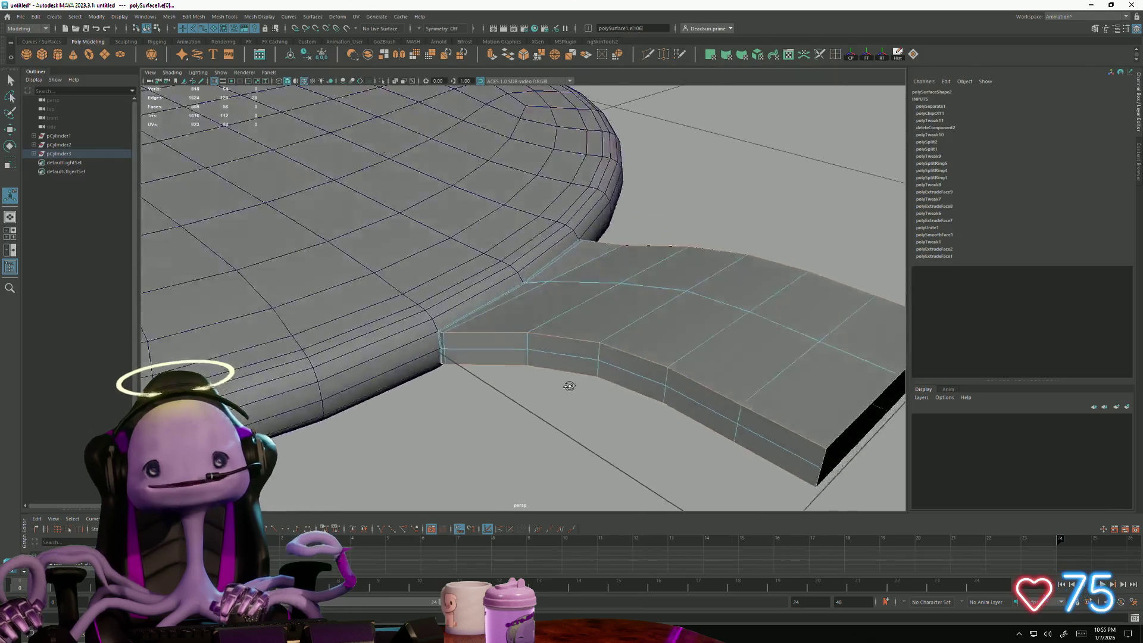
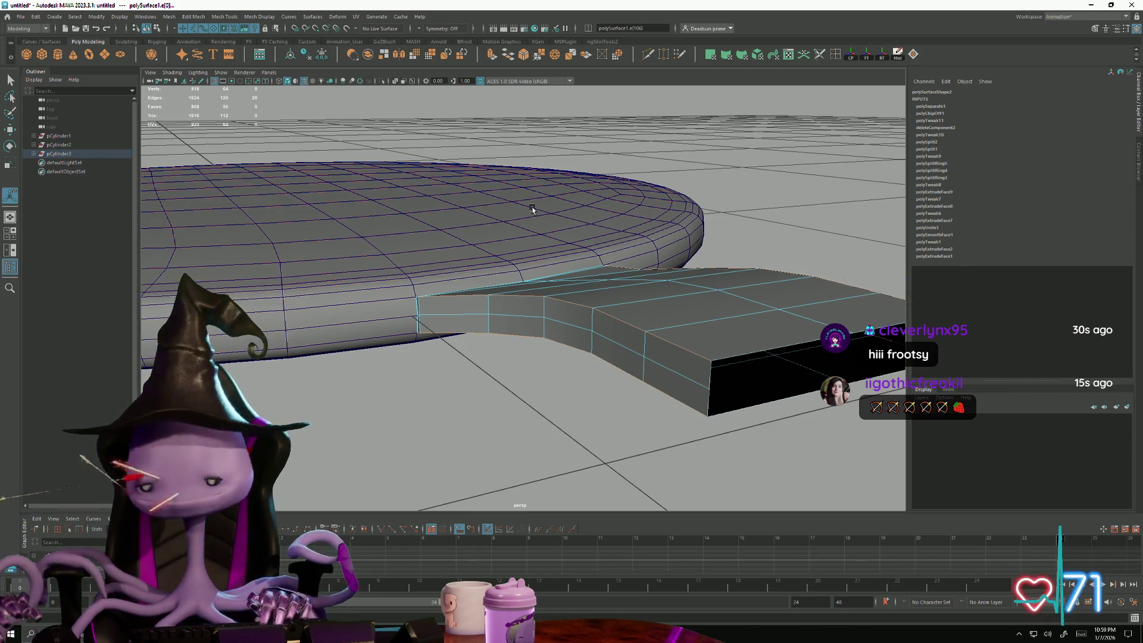
Step: Bring up Bevel Options from the Edit Mesh menu for the handle edges
click(169, 17)
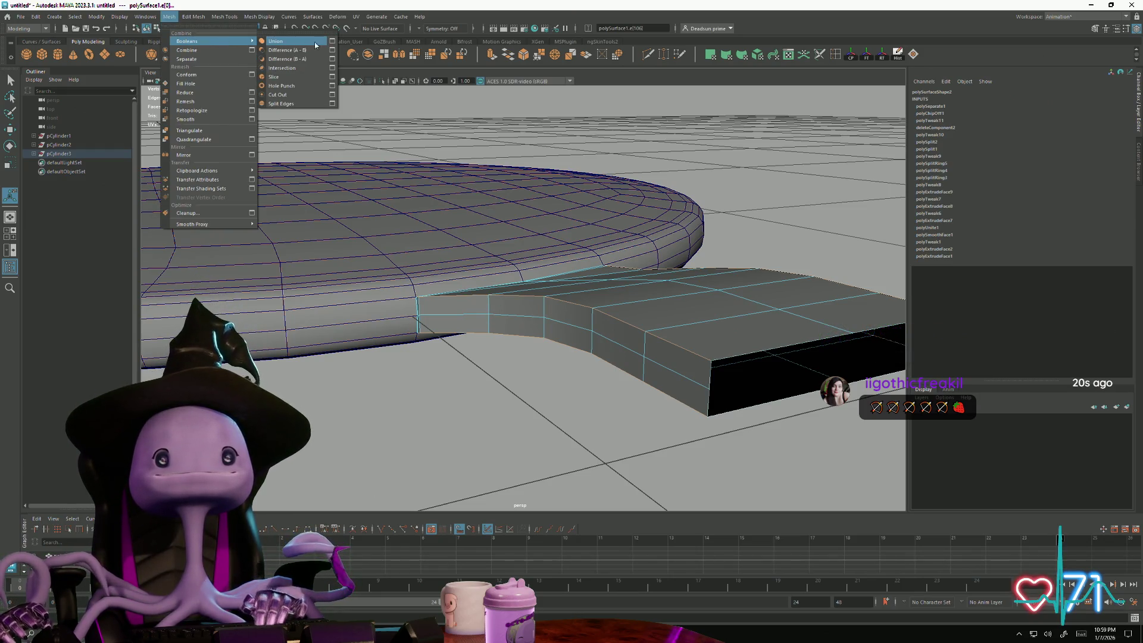
mouse_move(225, 17)
click(301, 50)
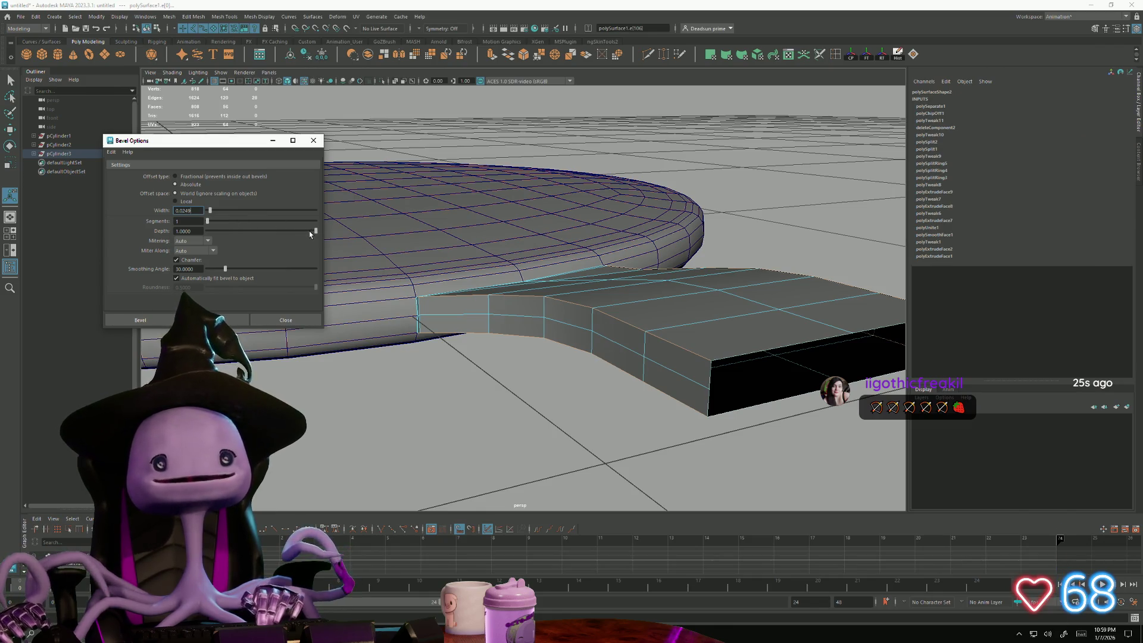
Step: Bevel the handle edges with Fractional offset, then widen the bevel considerably and reapply
drag(209, 211, 209, 214)
click(176, 176)
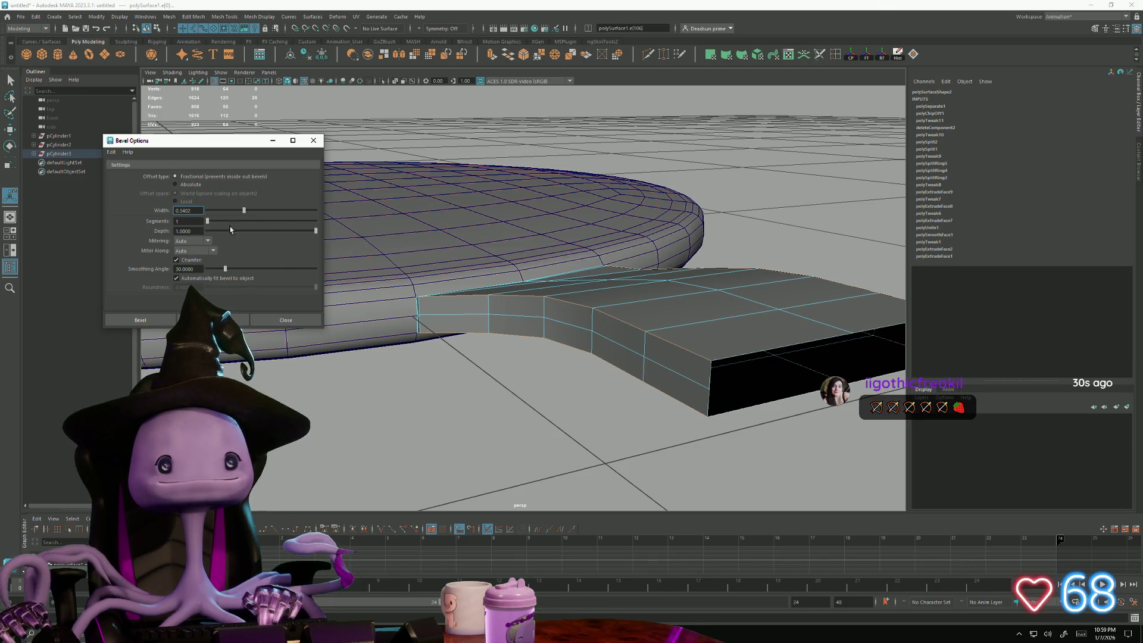
click(140, 319)
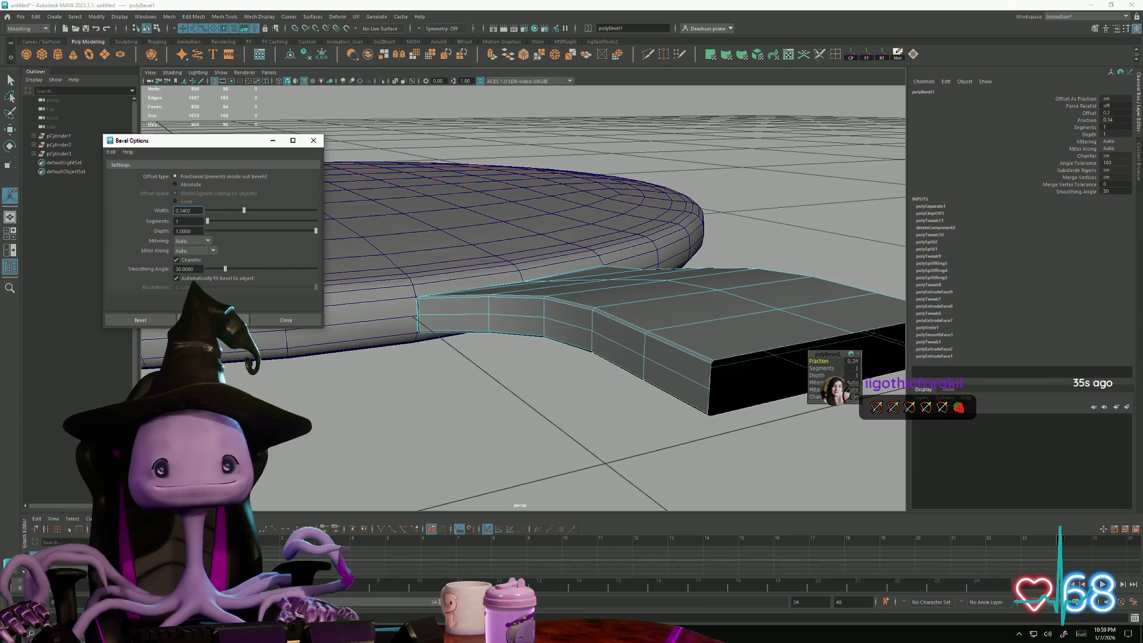
click(392, 415)
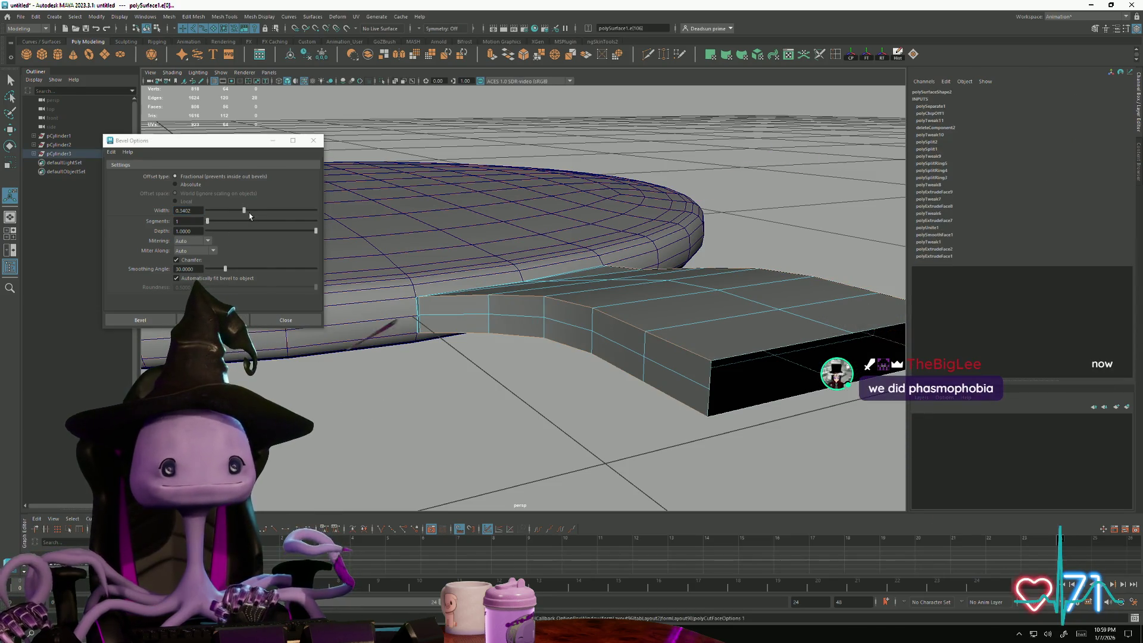
drag(244, 211, 300, 211)
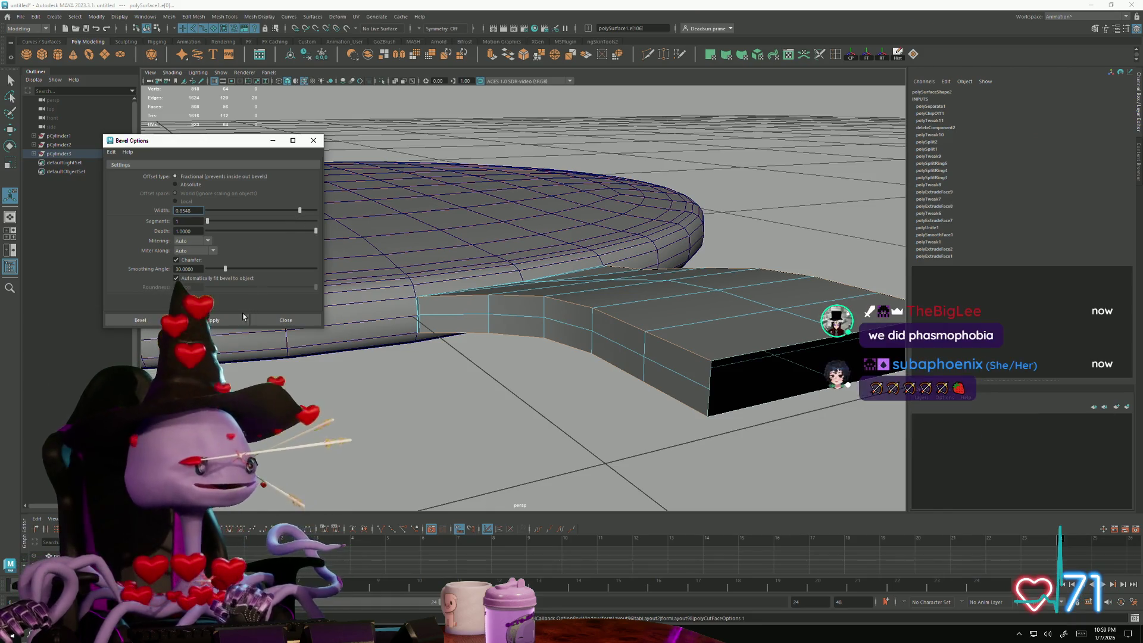
click(213, 319)
scroll(500, 402, up, 5)
Step: Apply the bevel to a further strip of handle edges, checking it from several angles
alt+middle_drag(527, 506, 618, 404)
alt+drag(618, 404, 413, 382)
mouse_move(486, 376)
alt+mouse_down()
mouse_move(450, 370)
mouse_move(538, 385)
mouse_move(446, 357)
alt+mouse_up()
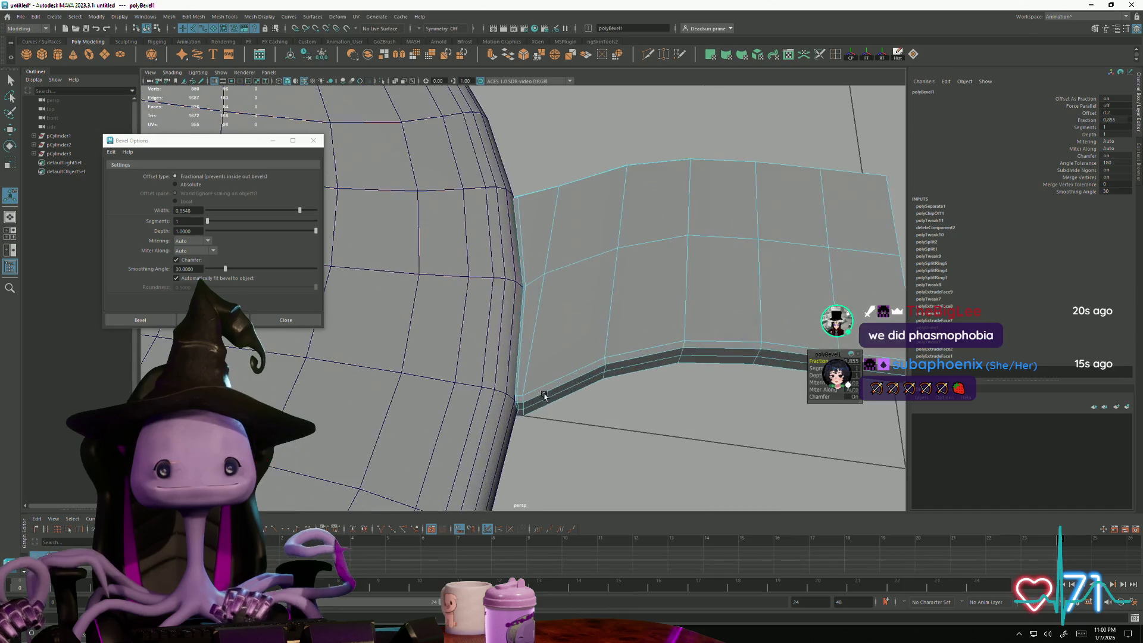
click(358, 314)
text(1)
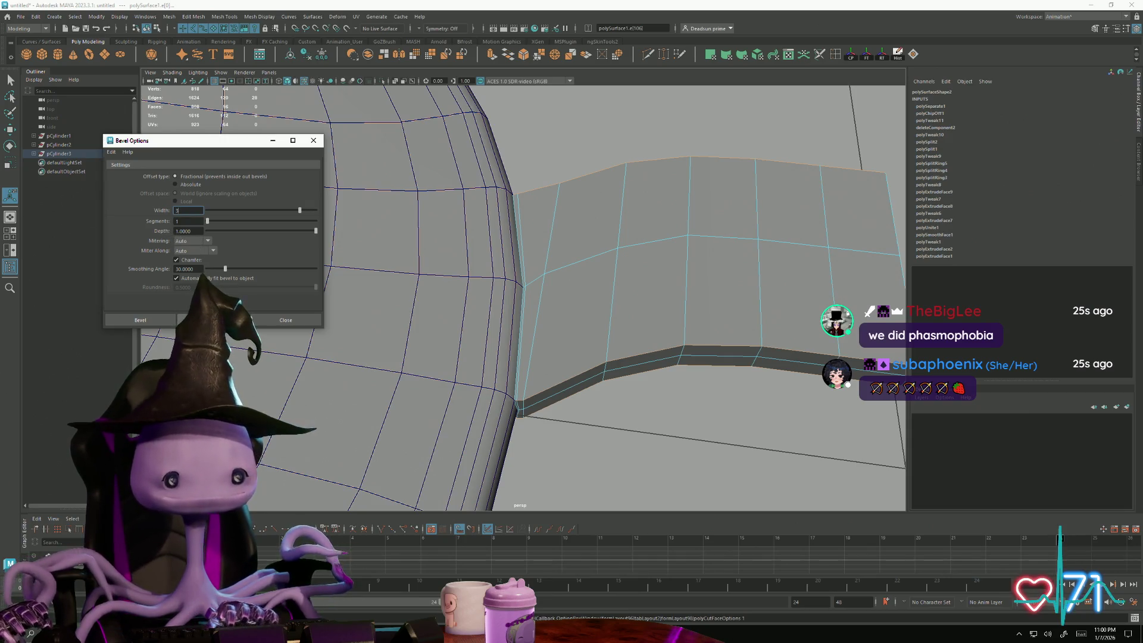
click(215, 319)
alt+drag(552, 421, 515, 382)
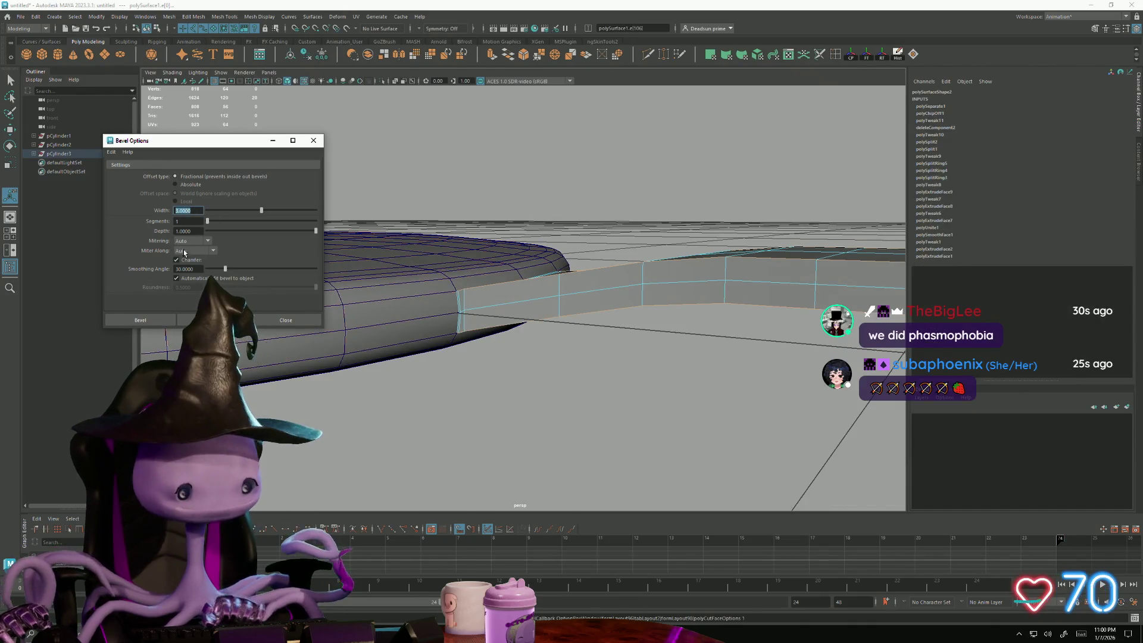
click(215, 320)
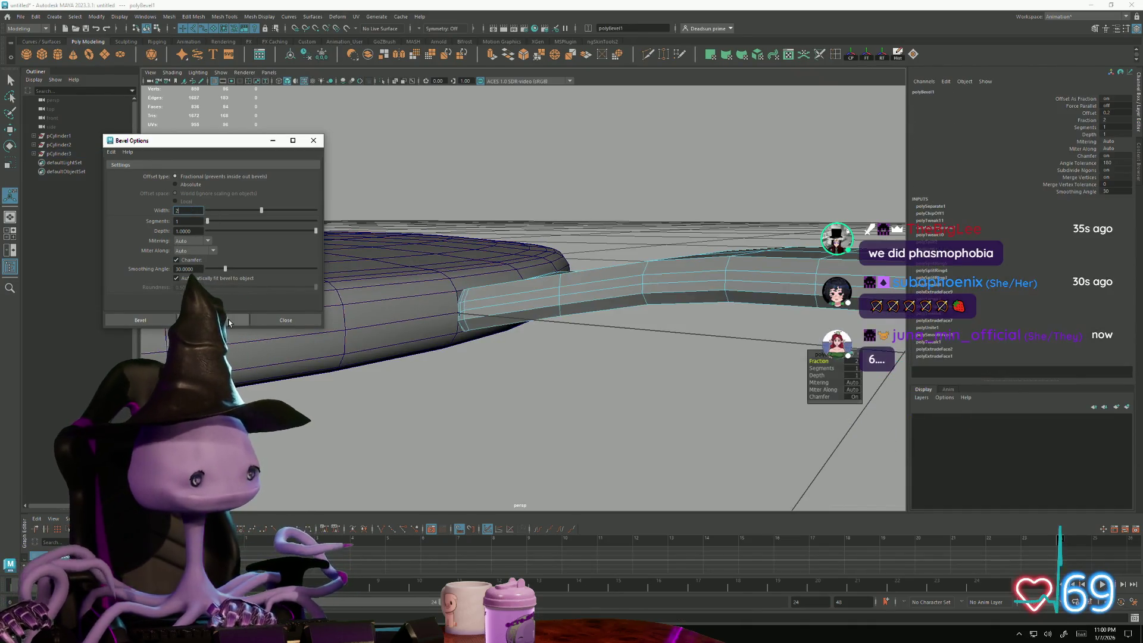
mouse_move(532, 352)
alt+mouse_down()
mouse_move(523, 359)
mouse_move(737, 347)
mouse_move(679, 340)
alt+mouse_up()
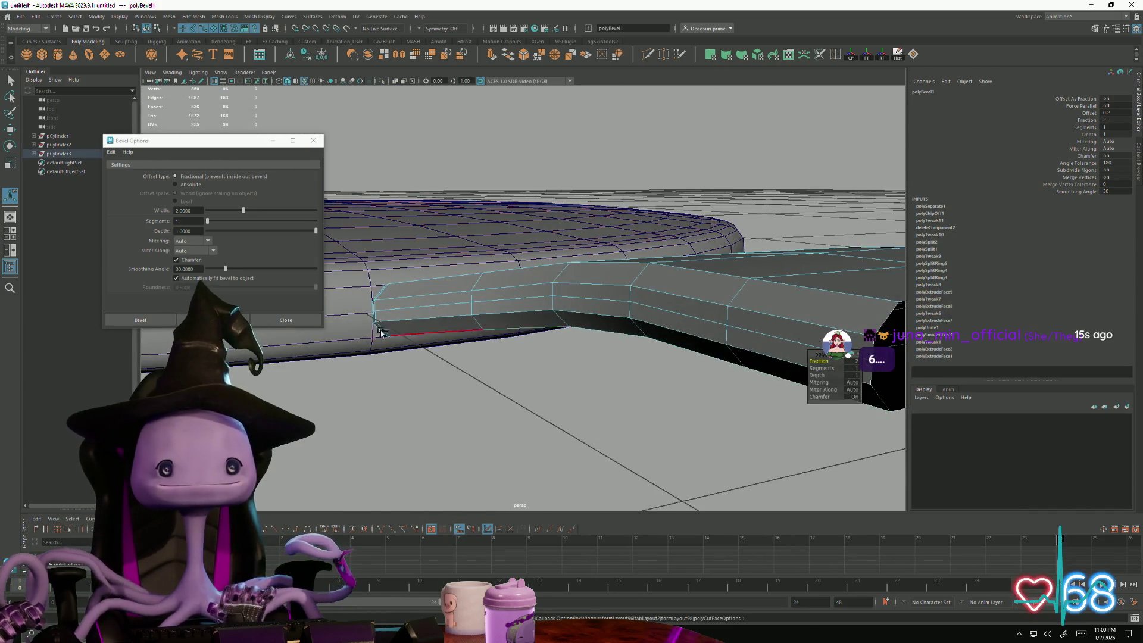
Step: Reapply the bevel to the handle edges with a slightly wider width and inspect it
click(625, 305)
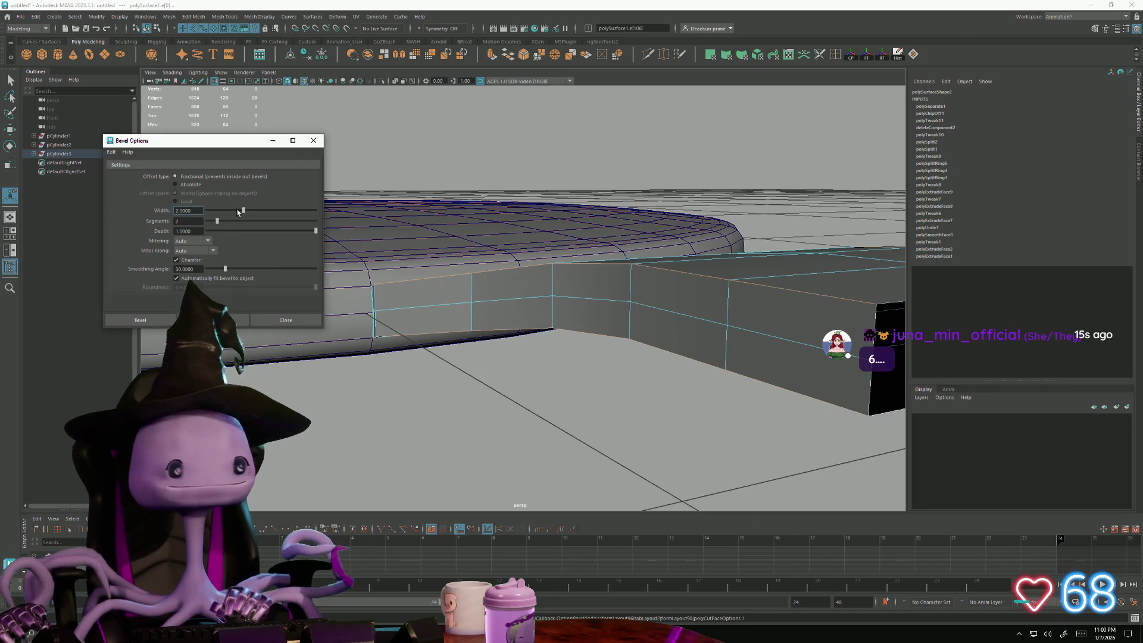
drag(243, 212, 217, 210)
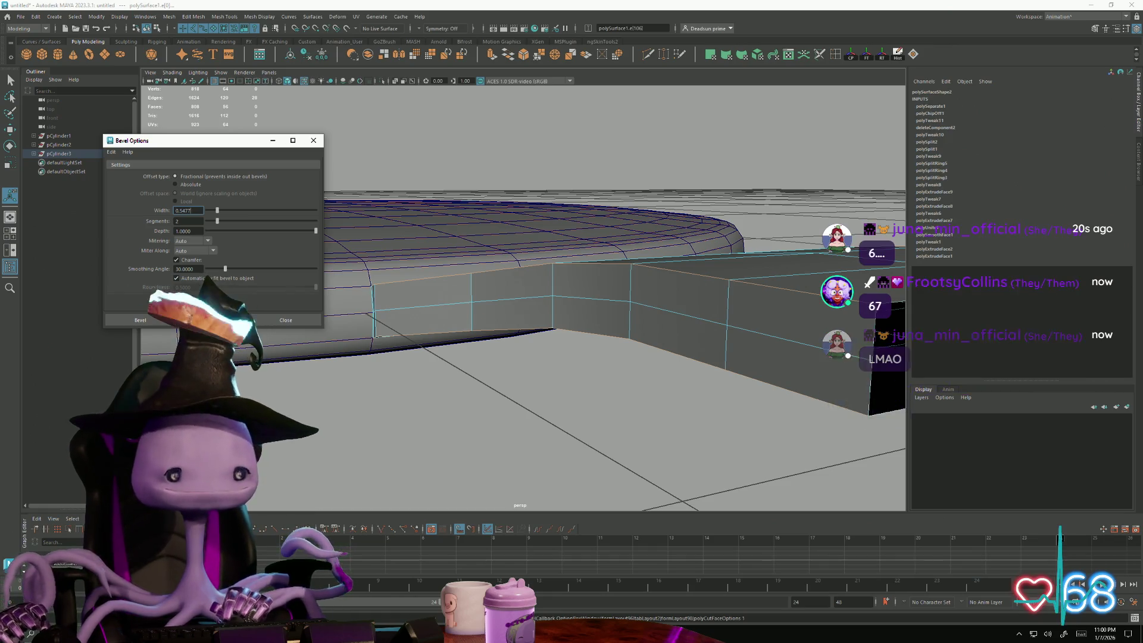
click(141, 319)
mouse_move(625, 313)
alt+mouse_down()
mouse_move(461, 410)
mouse_move(547, 390)
mouse_move(473, 376)
alt+mouse_up()
mouse_move(474, 375)
alt+right_down()
mouse_move(541, 412)
mouse_move(500, 393)
alt+right_up()
alt+drag(501, 393, 376, 371)
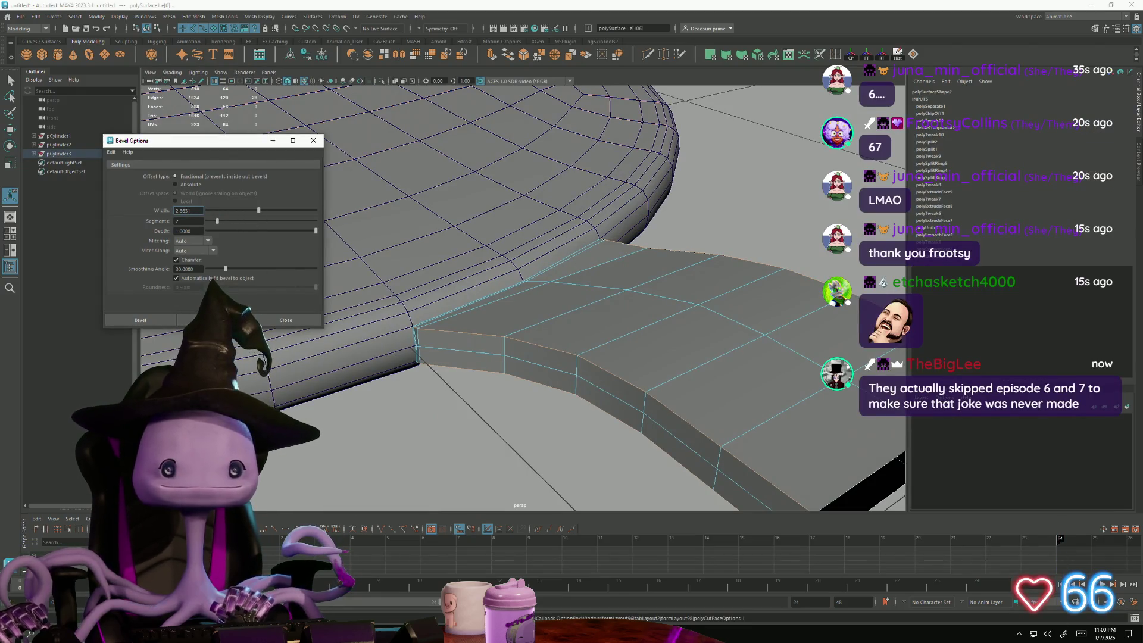
alt+drag(537, 375, 481, 402)
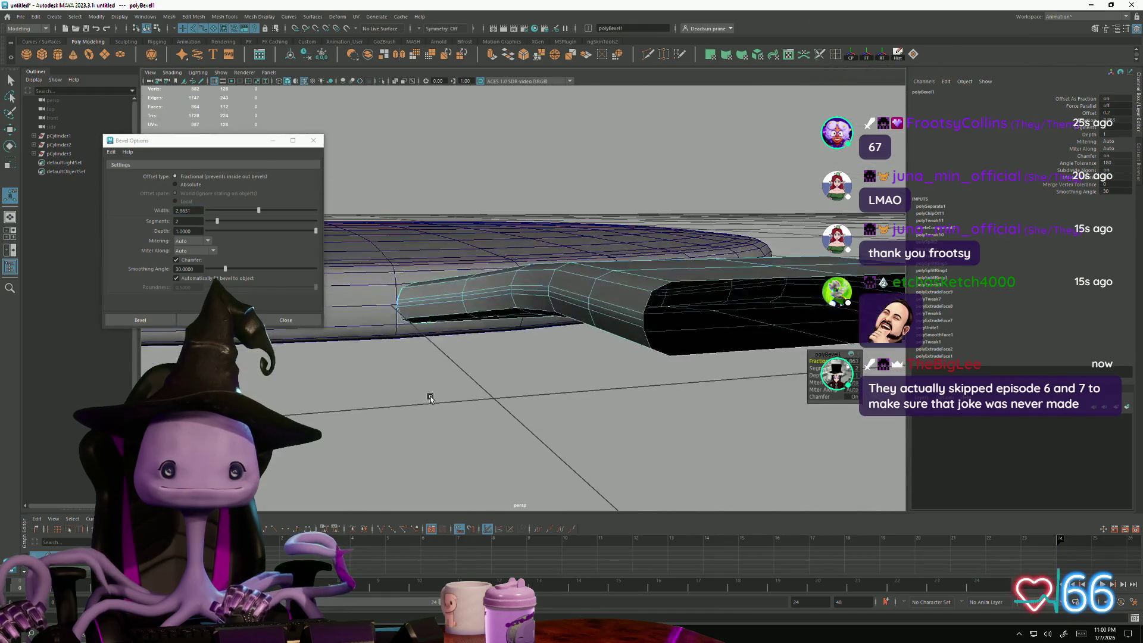
Step: Undo and reapply the bevel twice until the rounded top looks right
key(z)
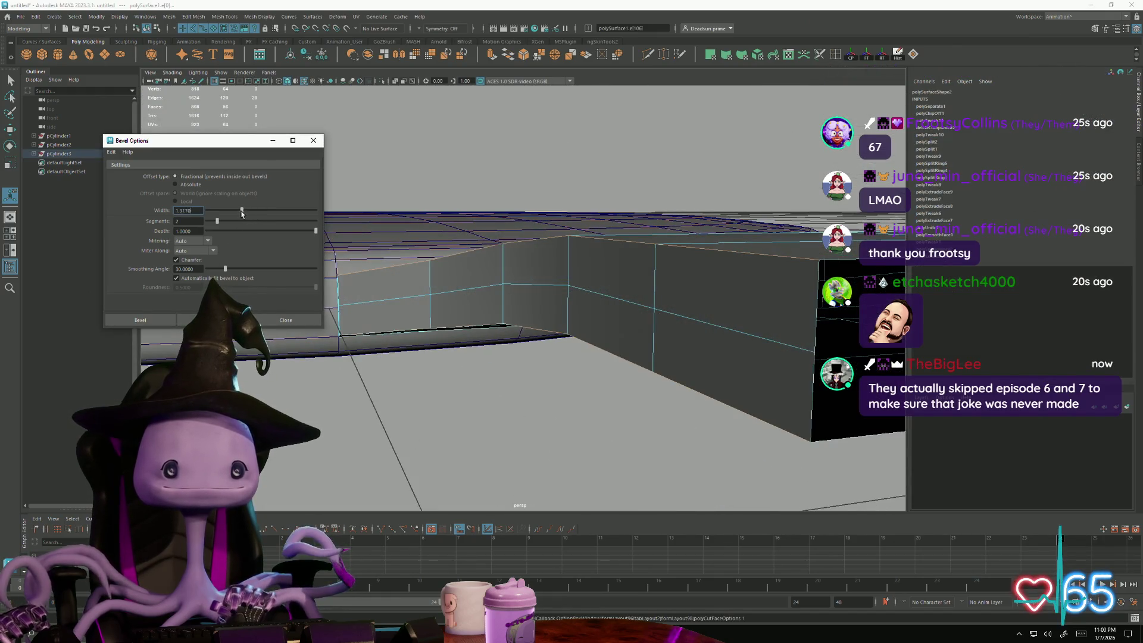
click(140, 319)
mouse_move(536, 357)
alt+mouse_down()
mouse_move(496, 390)
mouse_move(506, 376)
mouse_move(542, 389)
alt+mouse_up()
key(z)
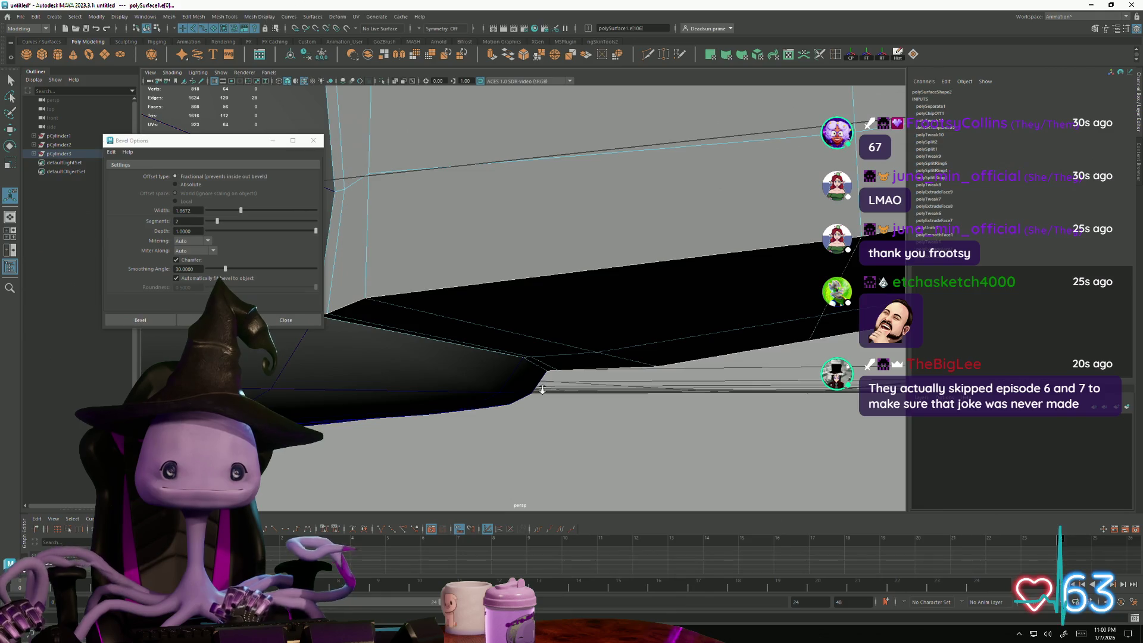
click(140, 319)
mouse_move(536, 357)
alt+mouse_down()
mouse_move(440, 354)
mouse_move(535, 340)
alt+mouse_up()
Step: Repeat the bevel on a single edge where the handle joins the board
click(594, 286)
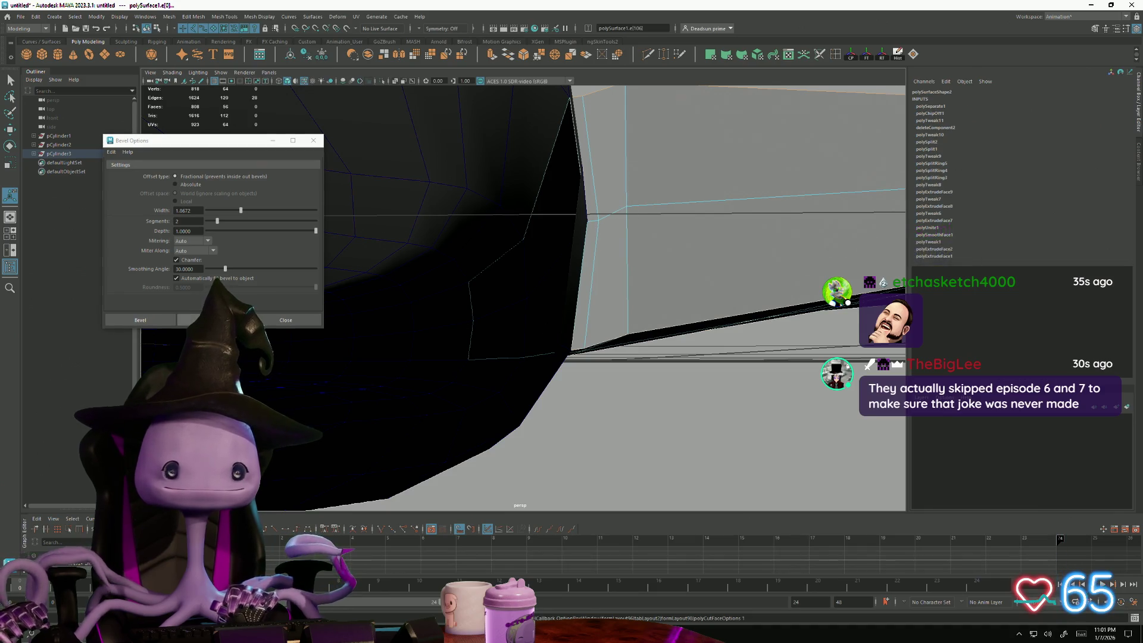
key(g)
right_click(656, 295)
Step: Move a vertex where the handle meets the disc and inspect the bevel from outside
click(602, 314)
mouse_move(603, 314)
alt+mouse_down()
mouse_move(537, 321)
mouse_move(620, 352)
mouse_move(540, 322)
alt+mouse_up()
key(w)
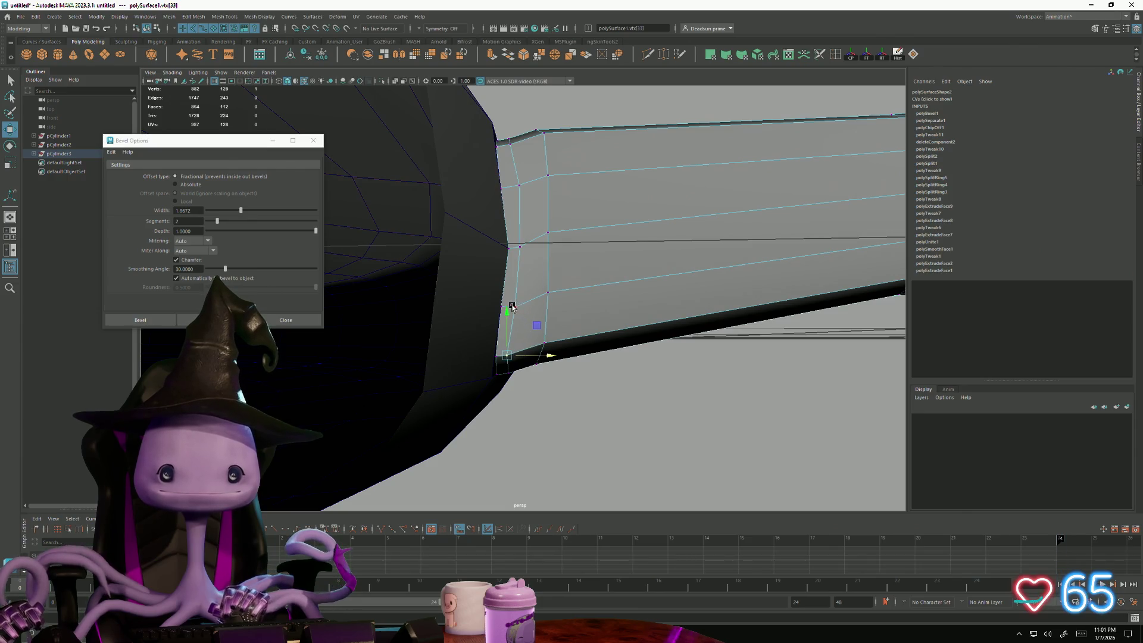
mouse_move(554, 308)
alt+mouse_down()
mouse_move(505, 305)
mouse_move(512, 195)
mouse_move(526, 318)
mouse_move(504, 321)
mouse_move(501, 396)
mouse_move(519, 461)
mouse_move(536, 420)
alt+mouse_up()
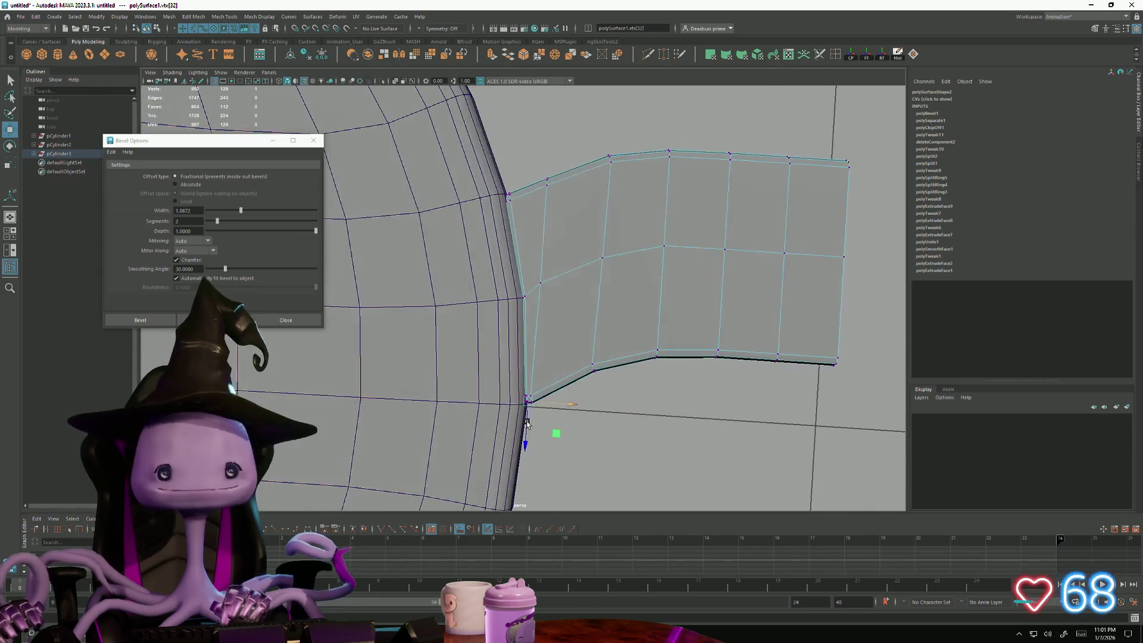
alt+right_drag(536, 420, 680, 458)
mouse_move(680, 457)
alt+mouse_down()
mouse_move(569, 376)
mouse_move(575, 275)
mouse_move(530, 241)
alt+mouse_up()
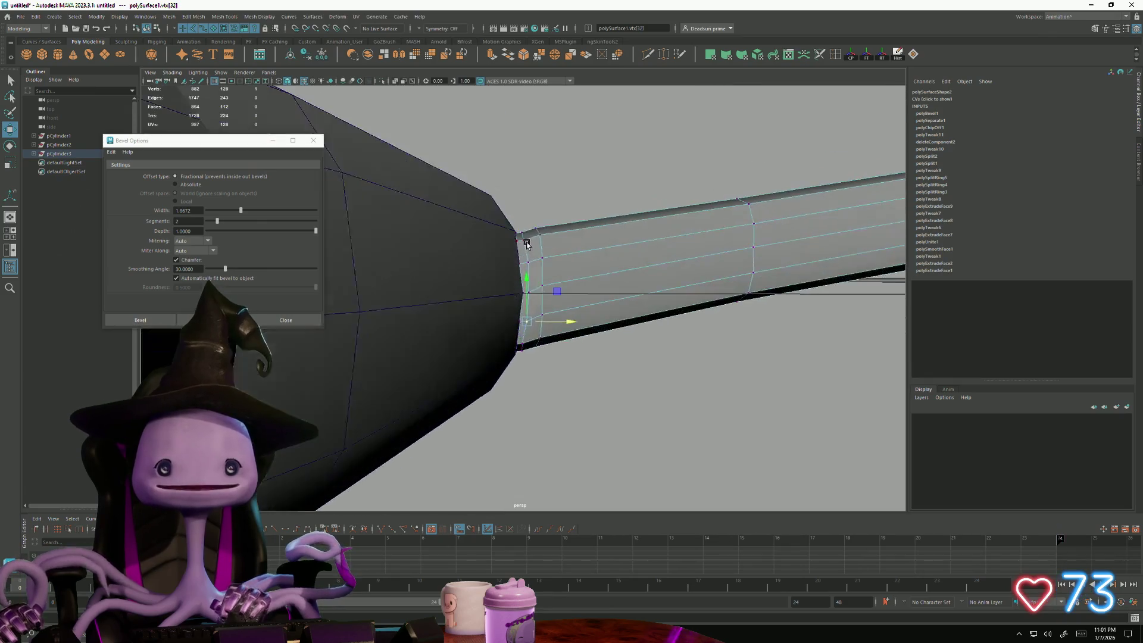
Step: Check the handle-end faces and ledge vertices, then return to whole-object selection
double_click(530, 237)
click(530, 238)
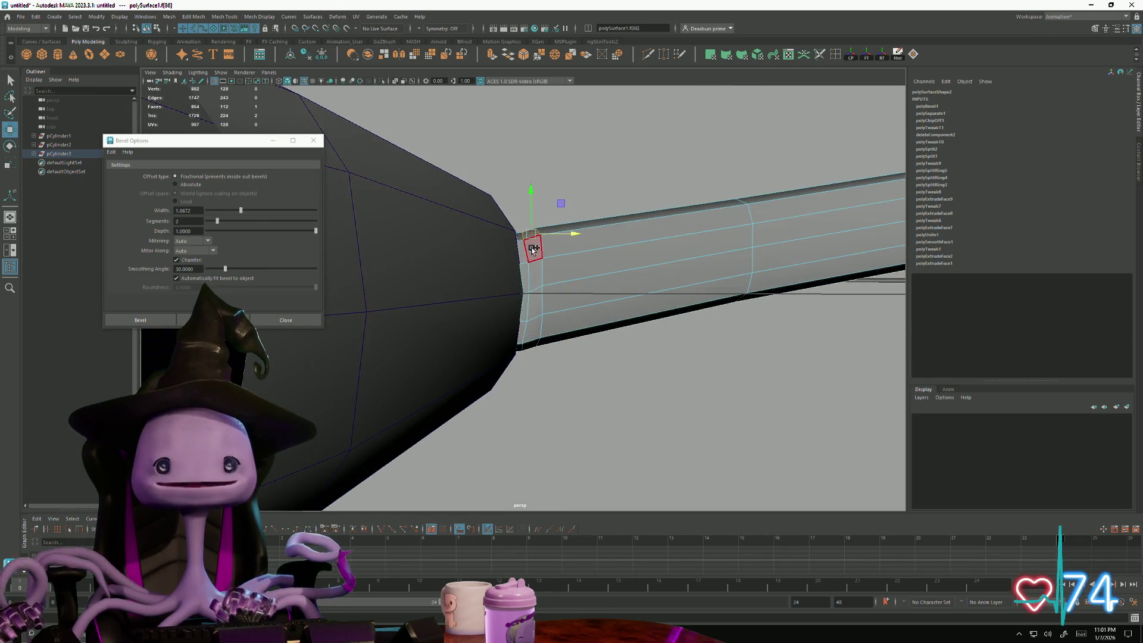
alt+drag(528, 346, 583, 281)
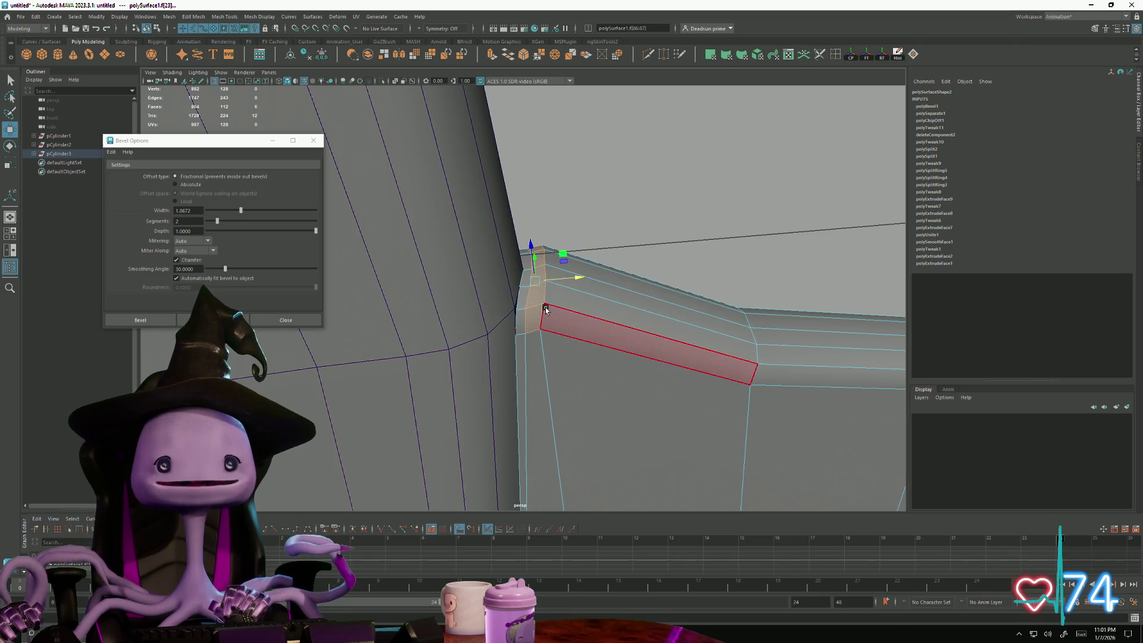
right_drag(546, 309, 536, 357)
mouse_move(539, 301)
alt+mouse_down()
mouse_move(551, 291)
mouse_move(535, 382)
mouse_move(537, 356)
alt+mouse_up()
scroll(539, 355, down, 3)
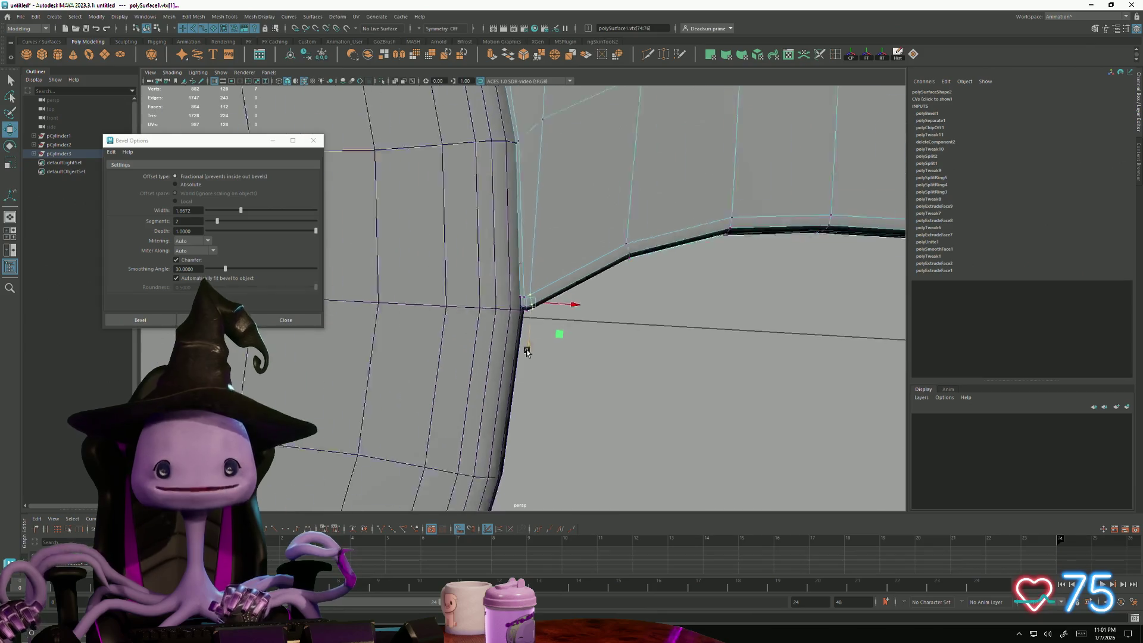
scroll(530, 384, down, 2)
mouse_move(530, 384)
alt+mouse_down()
mouse_move(591, 257)
mouse_move(592, 357)
mouse_move(592, 267)
alt+mouse_up()
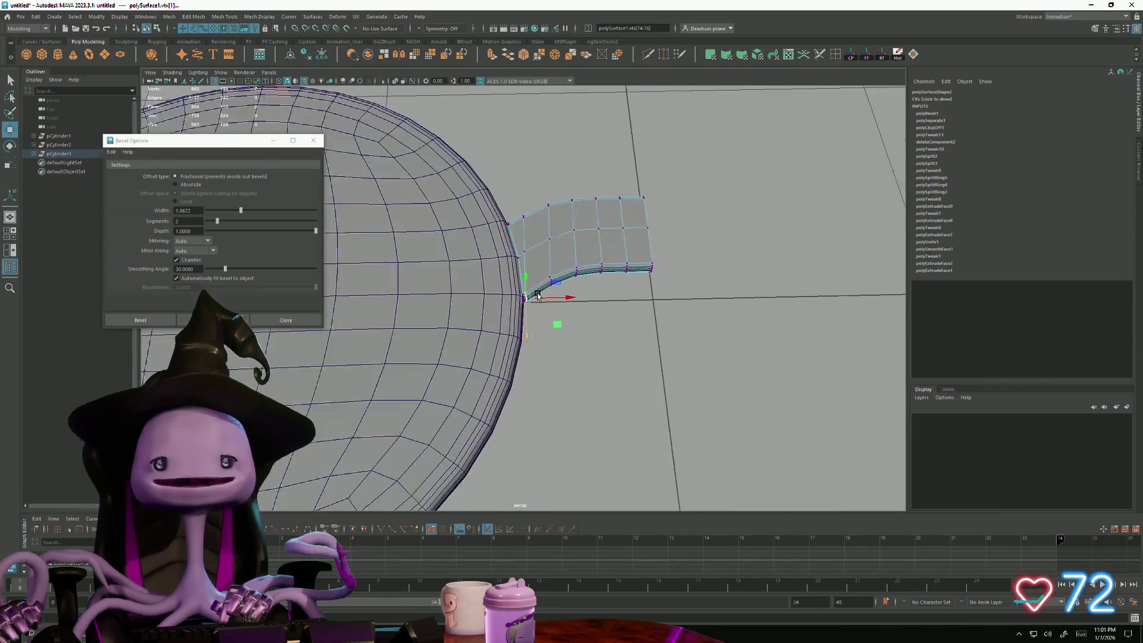
right_drag(591, 231, 632, 220)
click(607, 233)
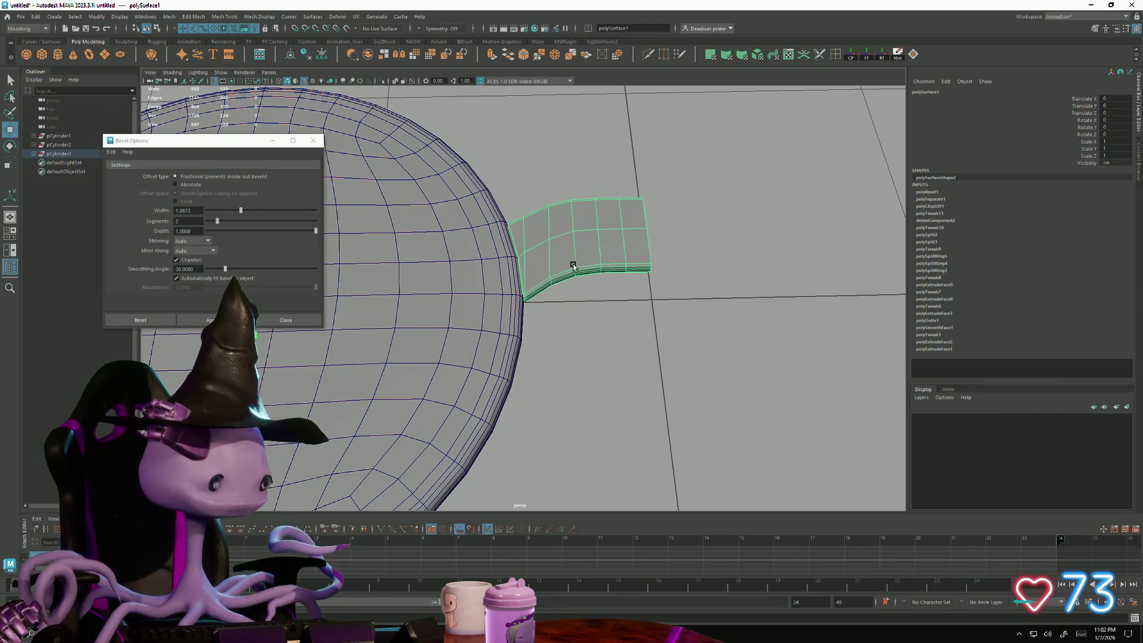
Step: Select the round disc and slide it away to the right, leaving the handle piece selected
click(489, 283)
click(525, 280)
alt+drag(526, 278, 512, 272)
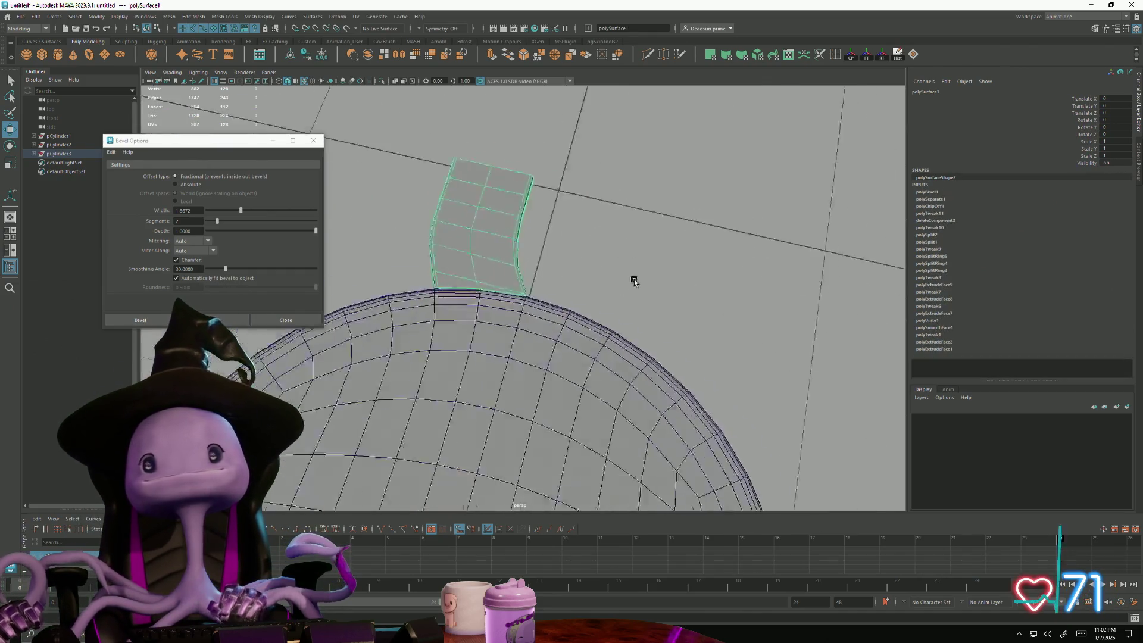
scroll(511, 273, down, 3)
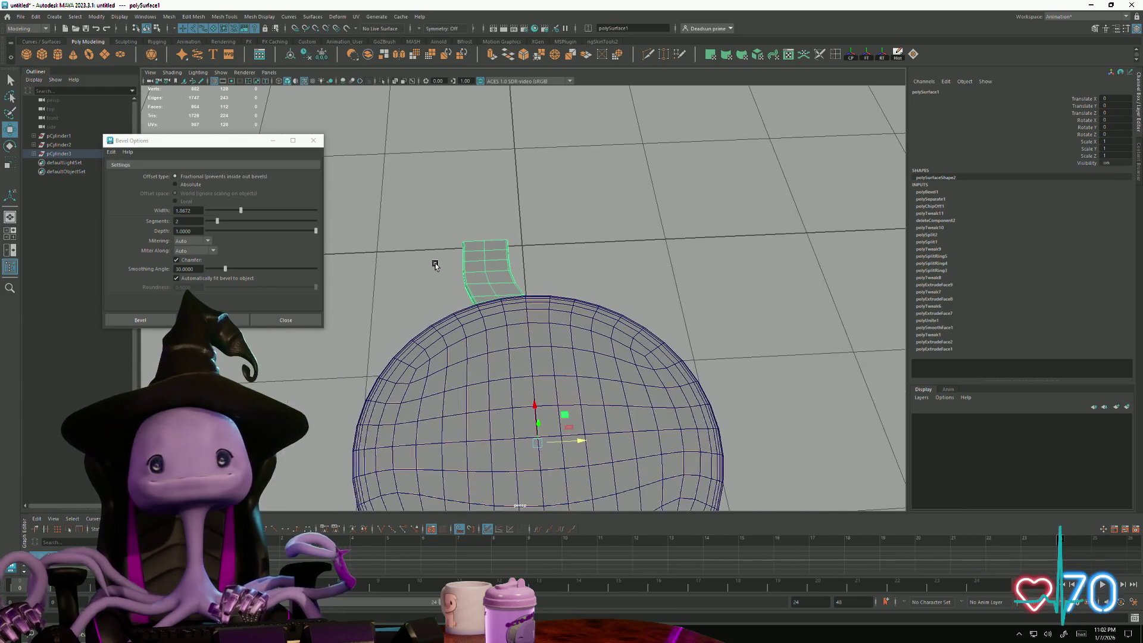
click(458, 399)
scroll(459, 399, down, 3)
click(169, 16)
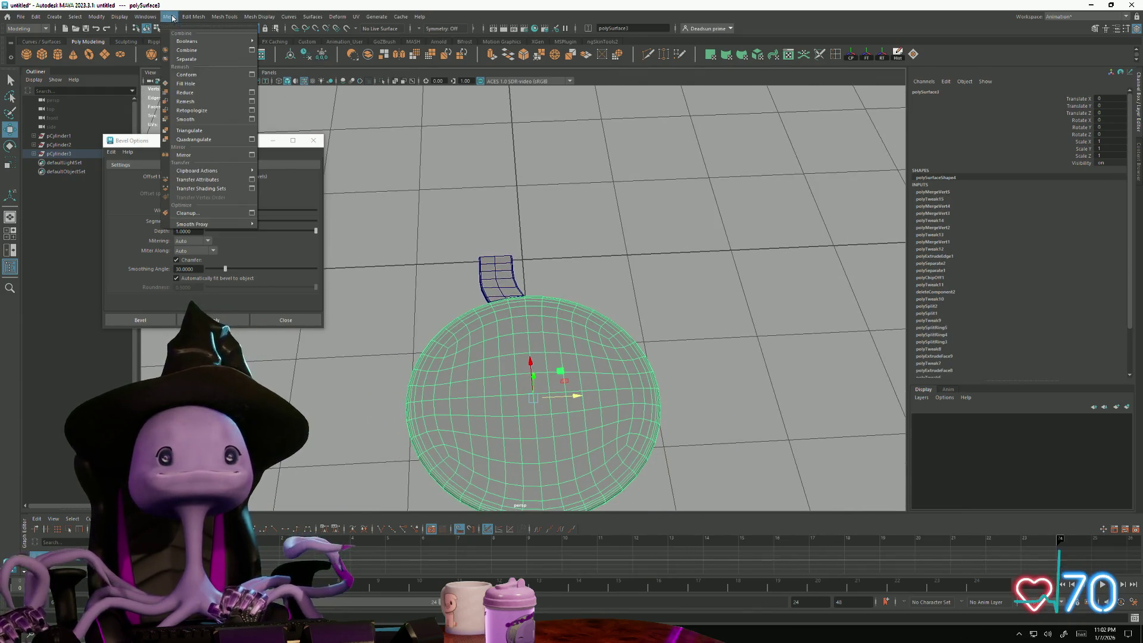
click(193, 78)
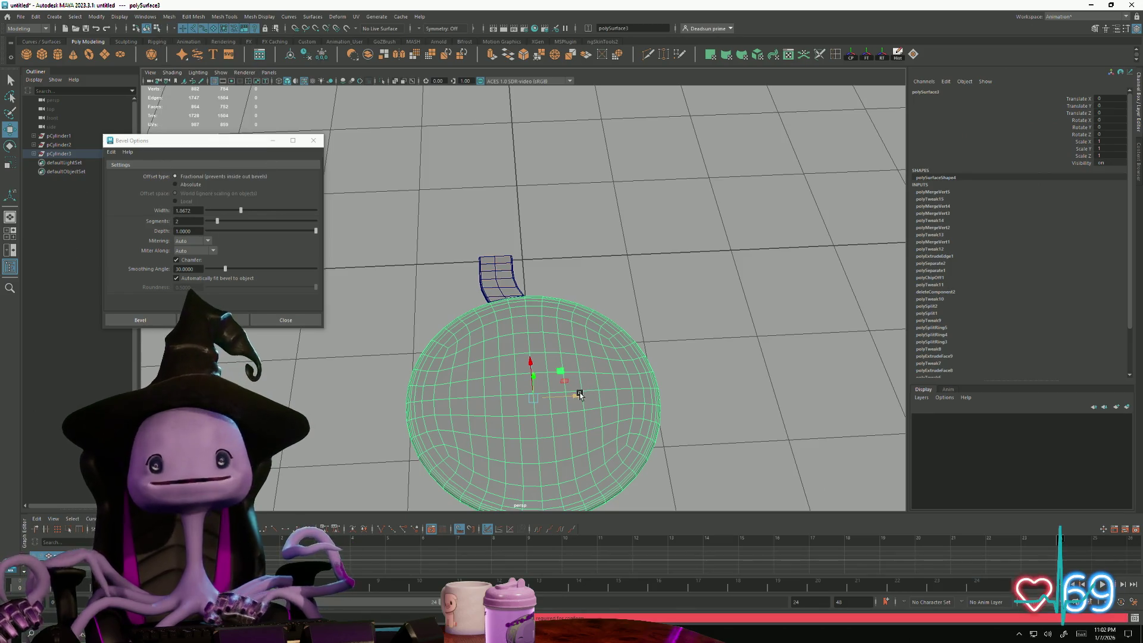
mouse_move(580, 396)
mouse_down()
mouse_move(679, 375)
mouse_move(554, 340)
mouse_up()
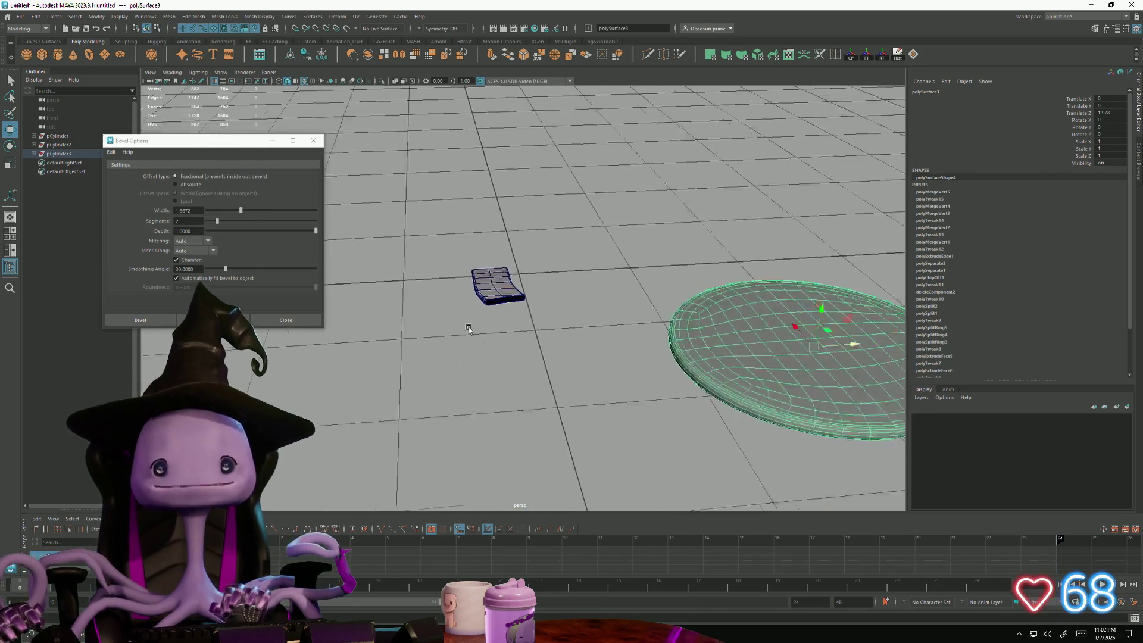
scroll(441, 284, up, 4)
click(441, 283)
scroll(441, 283, up, 5)
scroll(441, 284, up, 3)
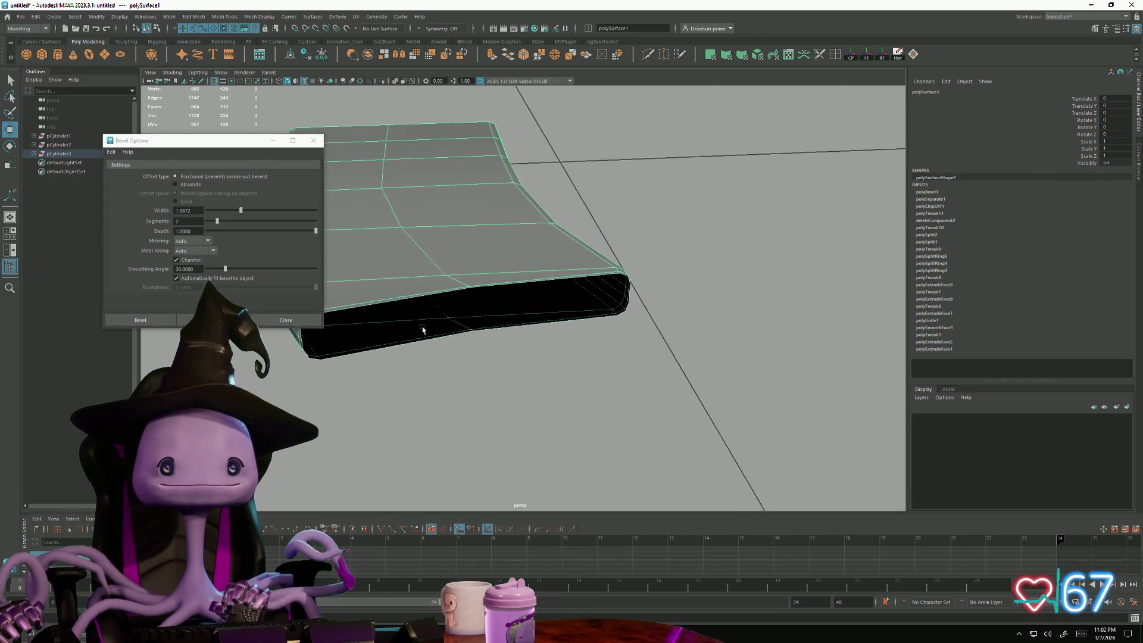
Step: Select an edge on the handle's open rim, close Bevel Options and view the open side
right_click(420, 267)
right_drag(420, 267, 420, 242)
click(409, 295)
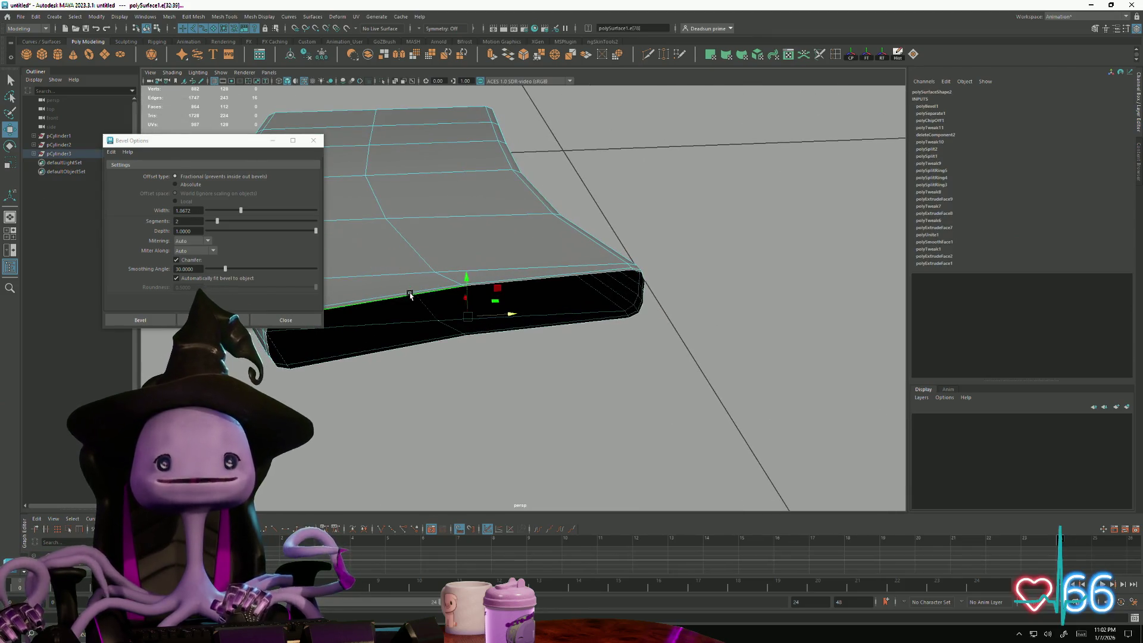
scroll(422, 295, up, 3)
alt+drag(538, 339, 351, 220)
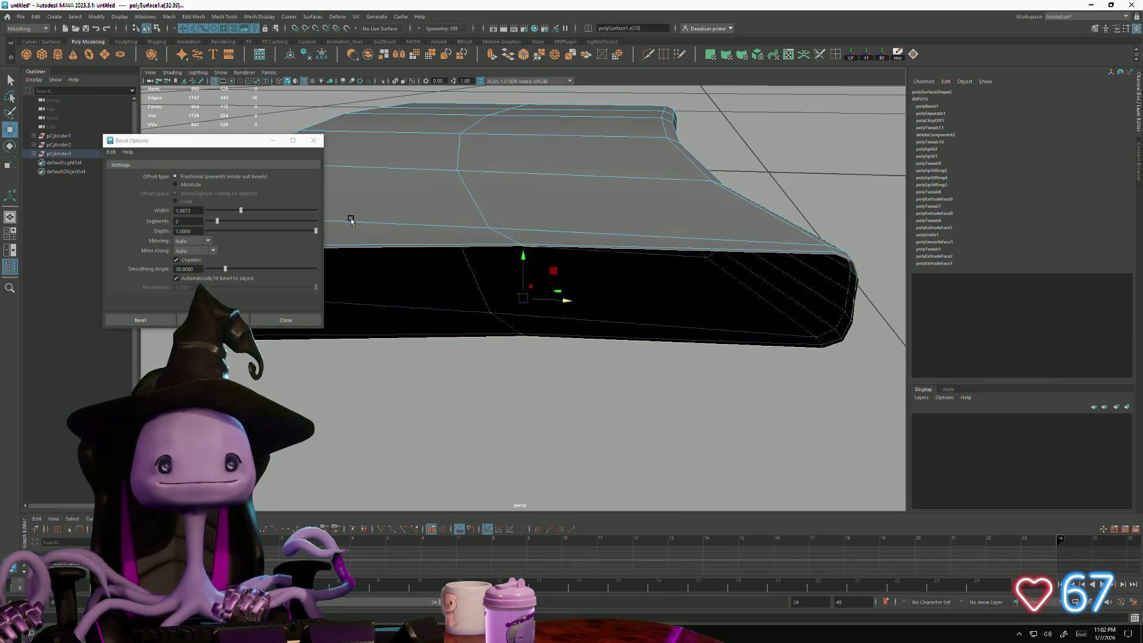
click(313, 141)
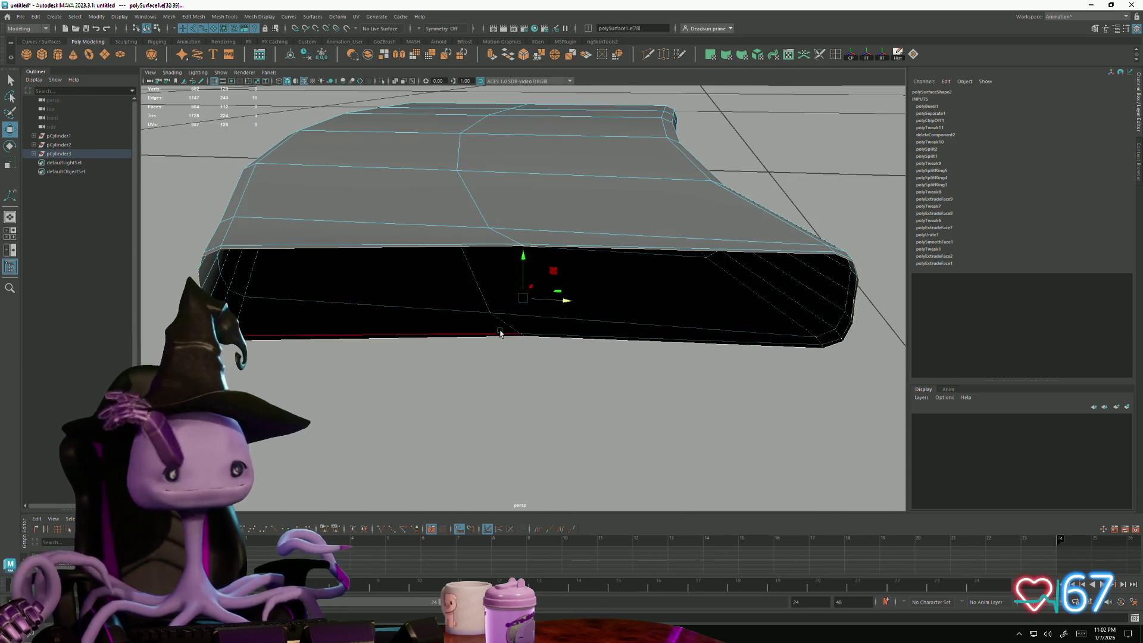
mouse_move(473, 352)
alt+mouse_down()
mouse_move(611, 353)
mouse_move(542, 335)
mouse_move(482, 268)
mouse_move(554, 313)
alt+mouse_up()
Step: Reset to edge mode and open the Quad Fill Hole settings from the shelf
right_click(441, 230)
right_drag(441, 230, 441, 206)
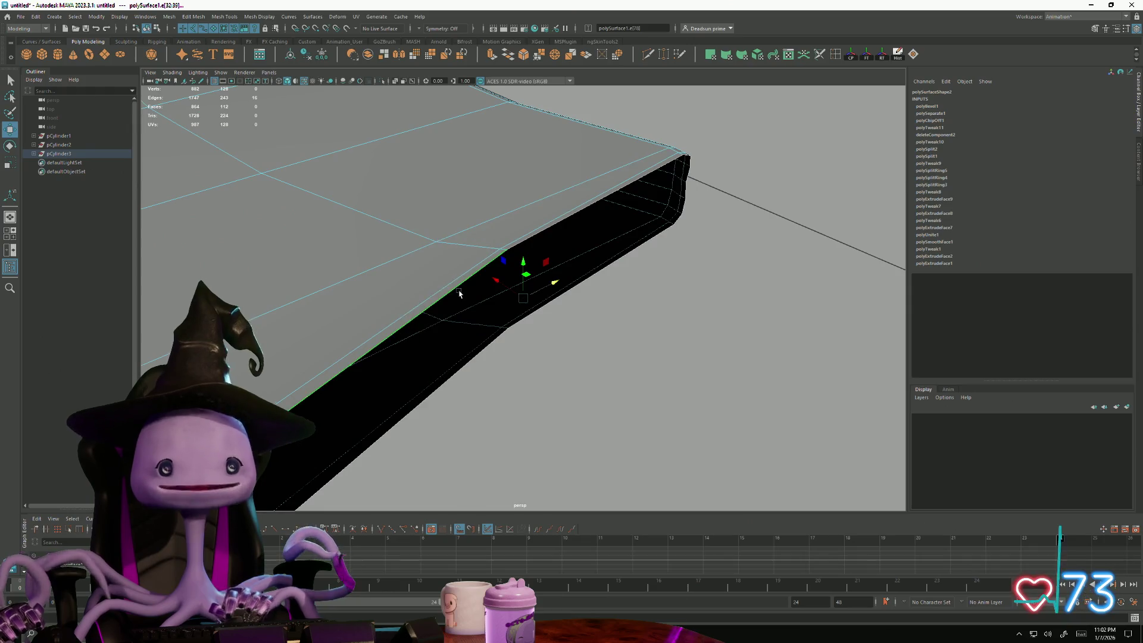
alt+drag(476, 349, 301, 284)
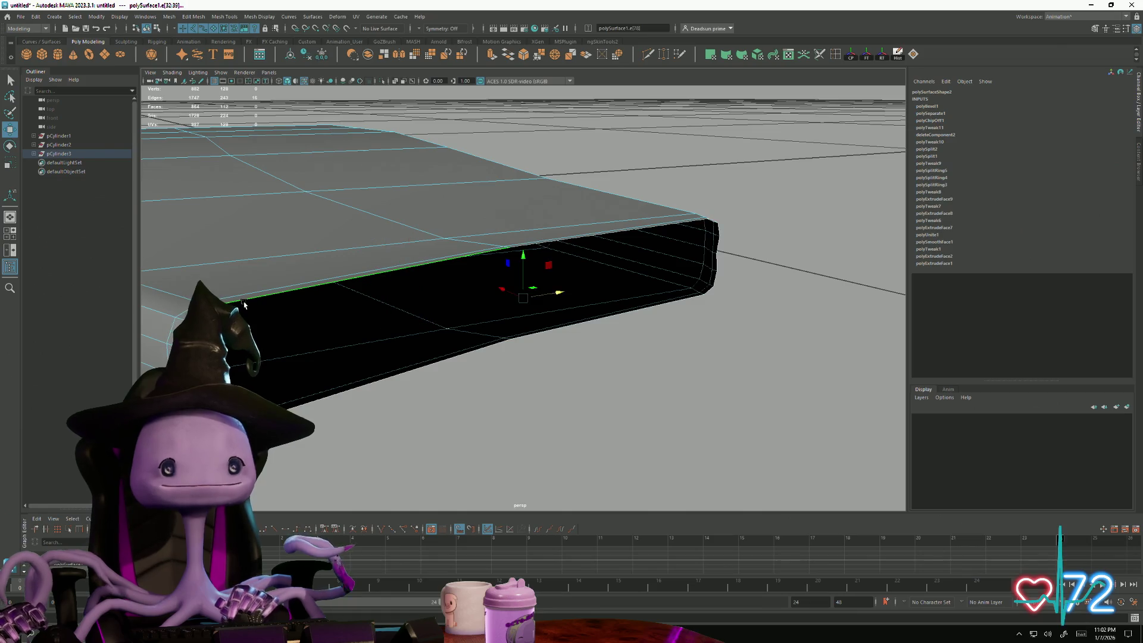
double_click(913, 55)
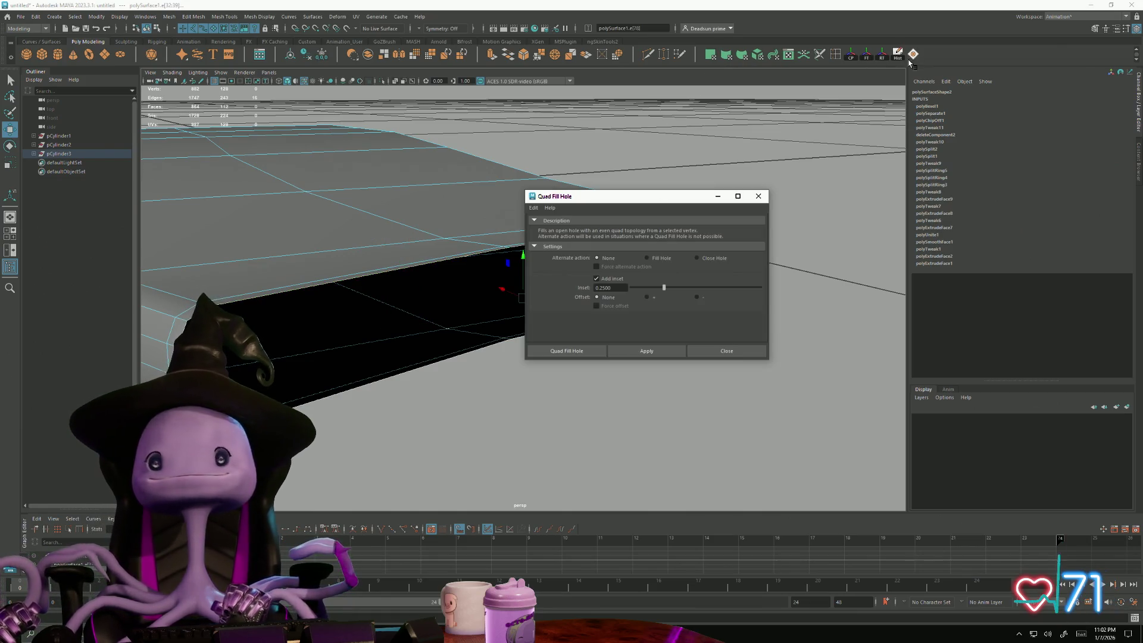
Step: Fill the open side with quads using Fill Hole as the alternate action
click(645, 350)
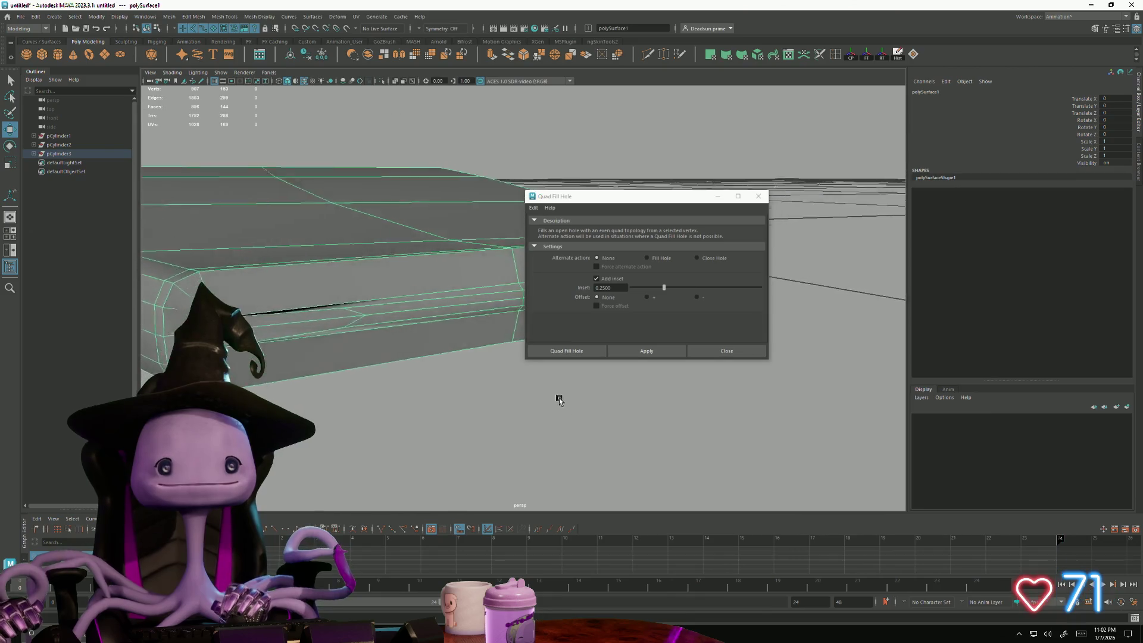
alt+drag(446, 268, 402, 304)
click(567, 350)
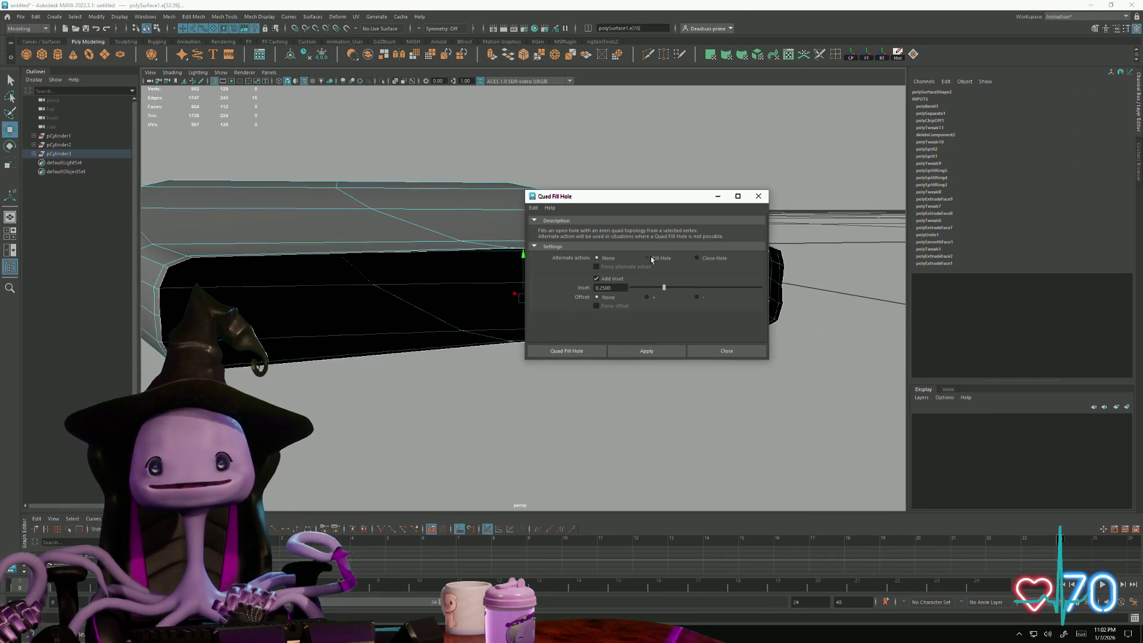
click(654, 352)
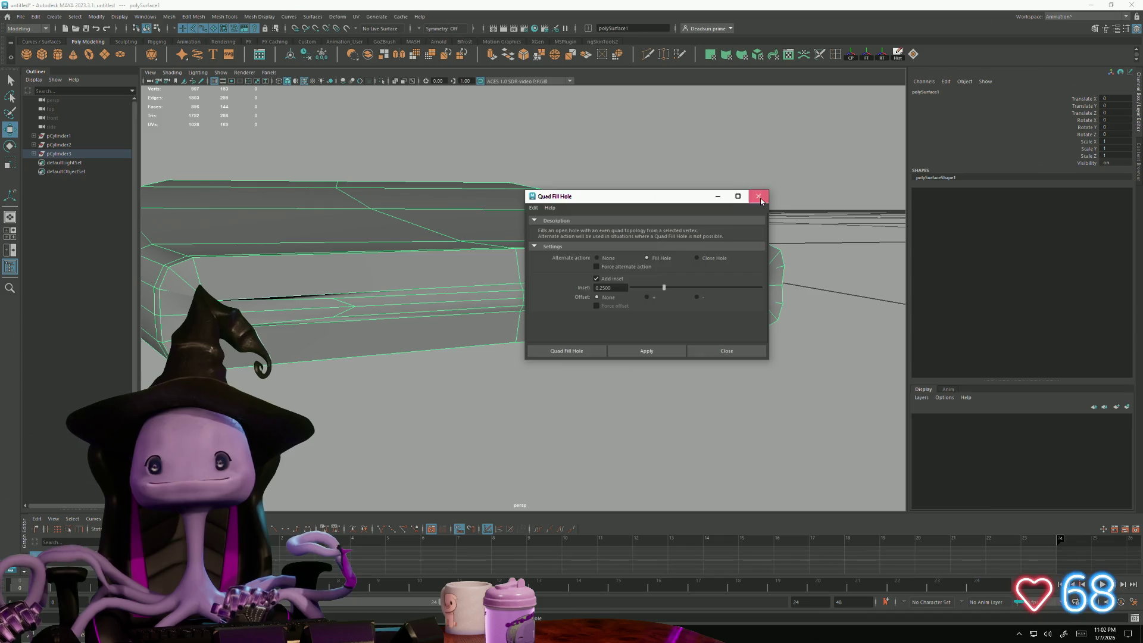
click(759, 195)
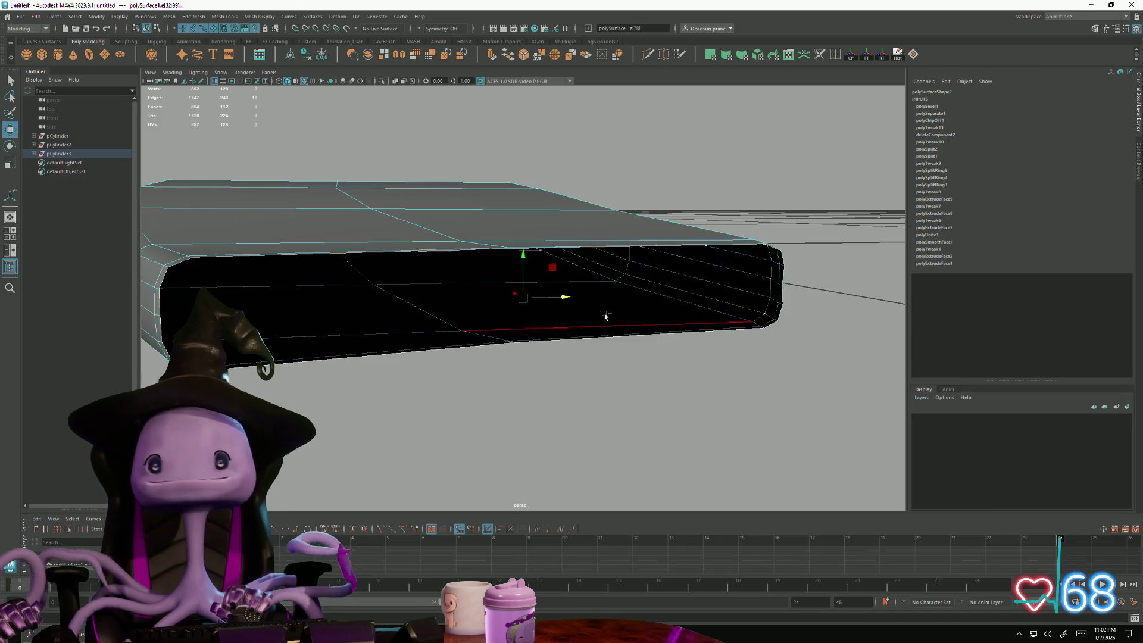
Step: Redo the quad fill with inset reduced to 0.09 and check the capped side
click(913, 55)
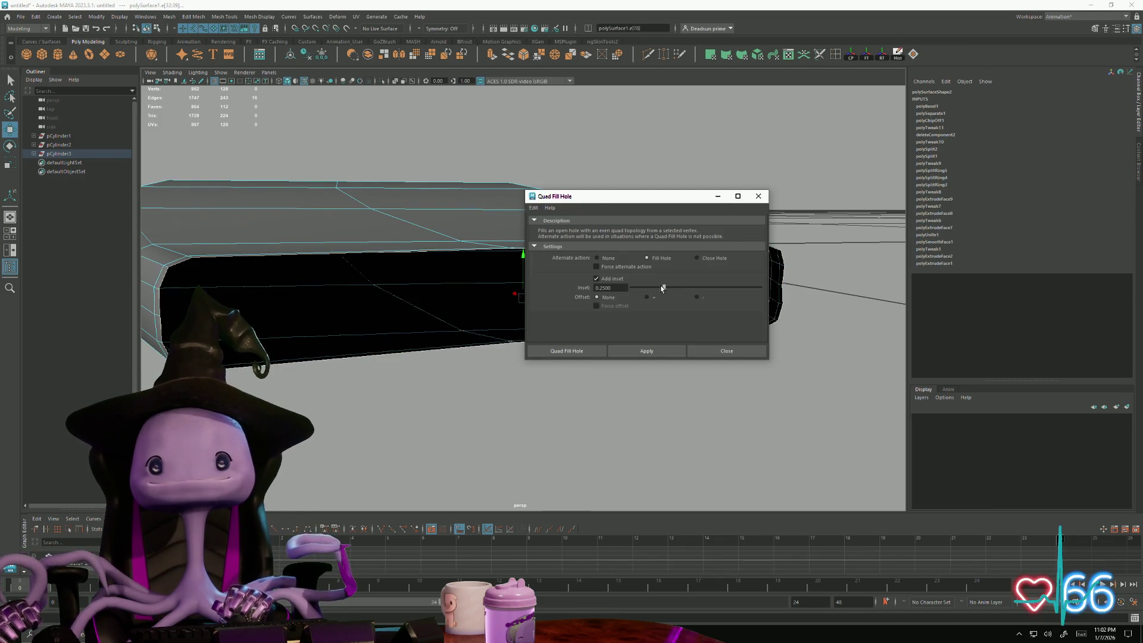
click(633, 351)
click(414, 362)
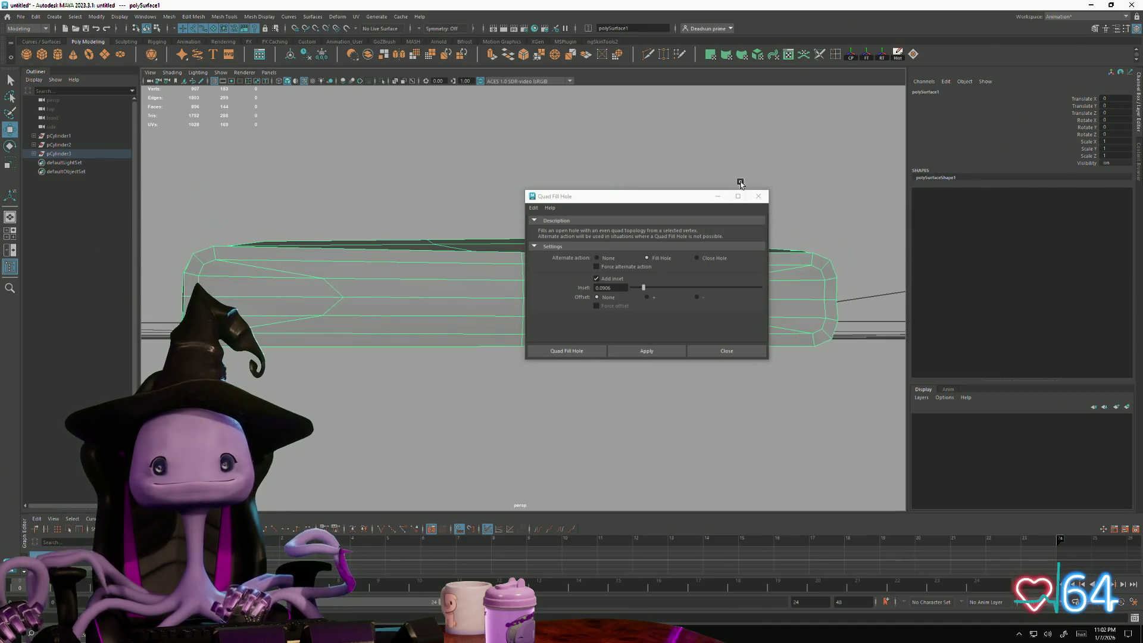
click(758, 196)
alt+drag(322, 322, 433, 276)
double_click(432, 276)
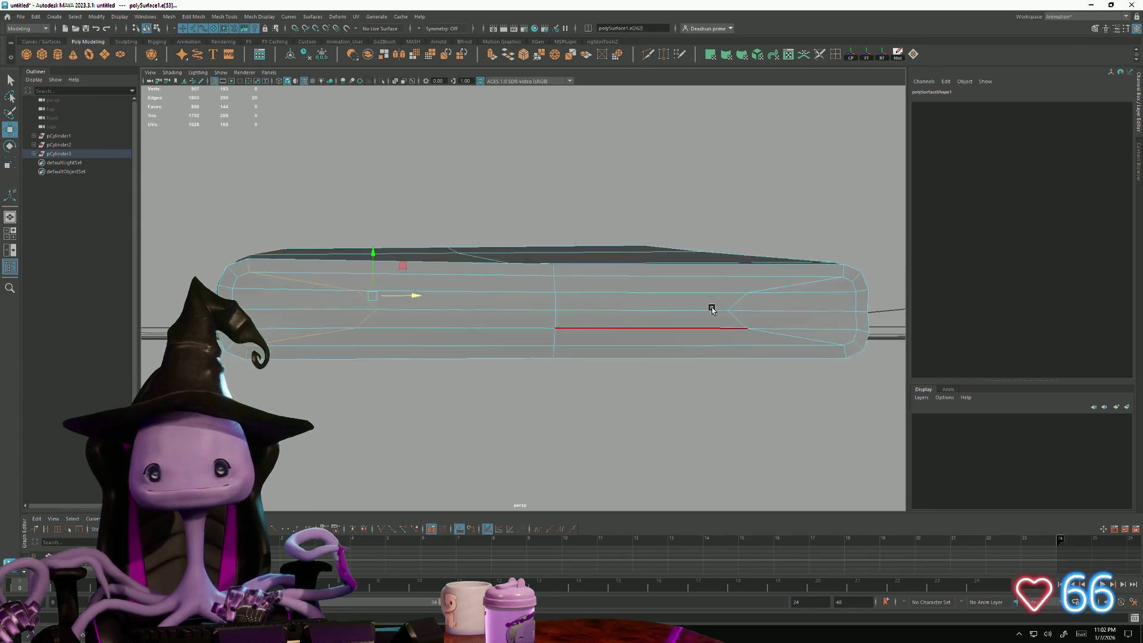